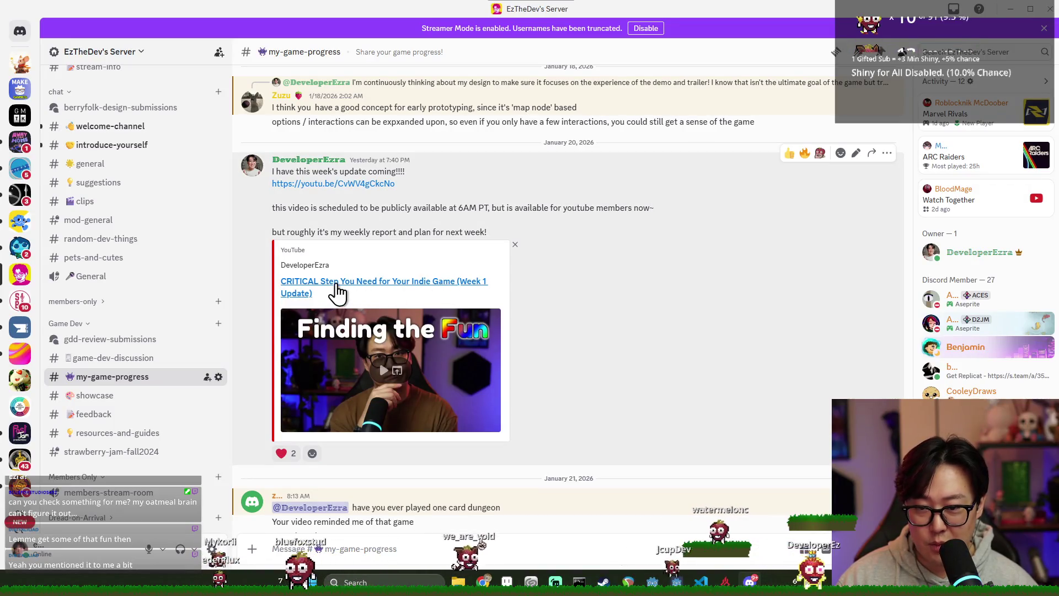
Follow the YouTube update-video link from the my-game-progress channel, confirming the Leaving Discord prompt.
left_click(353, 292)
left_click(587, 366)
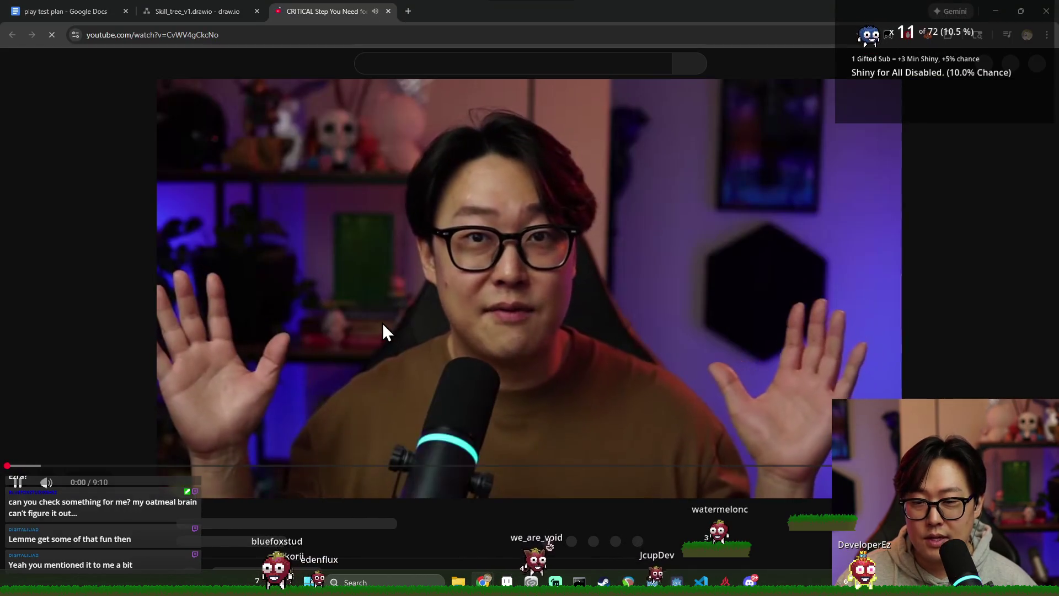
Play and pause the update video, leave theater mode, read a viewer comment, then close the YouTube tab.
left_click(362, 325)
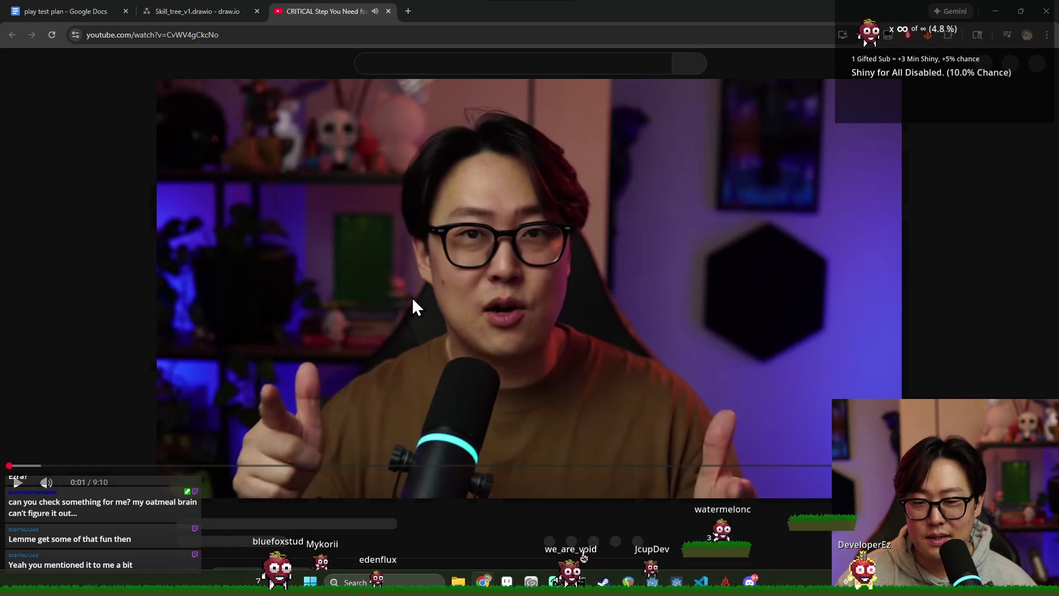
left_click(431, 273)
key("t")
scroll(530, 273, "down", 2)
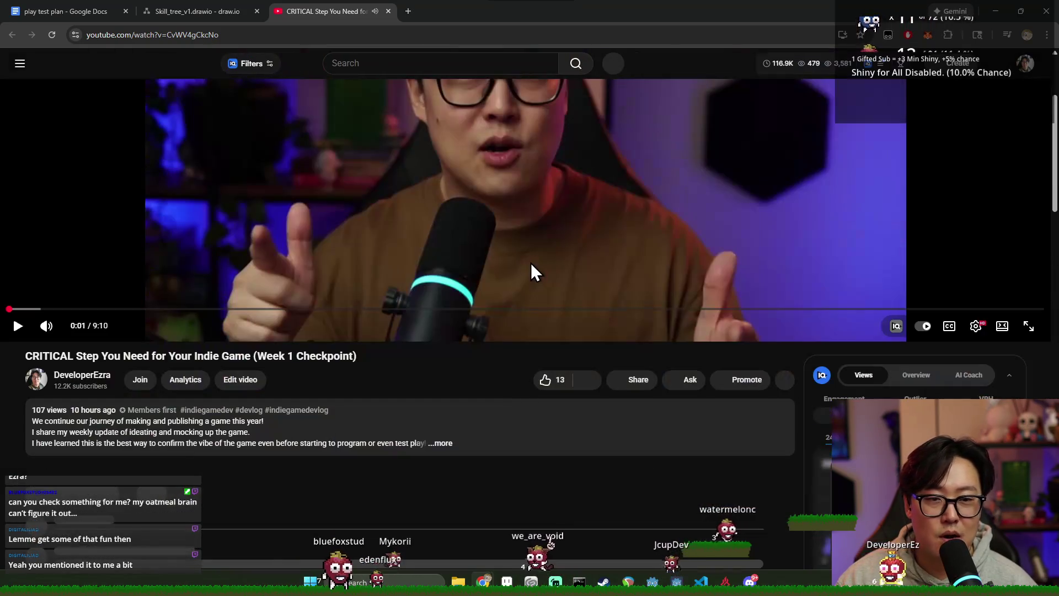
scroll(518, 261, "down", 3)
scroll(514, 274, "down", 3)
scroll(444, 280, "down", 3)
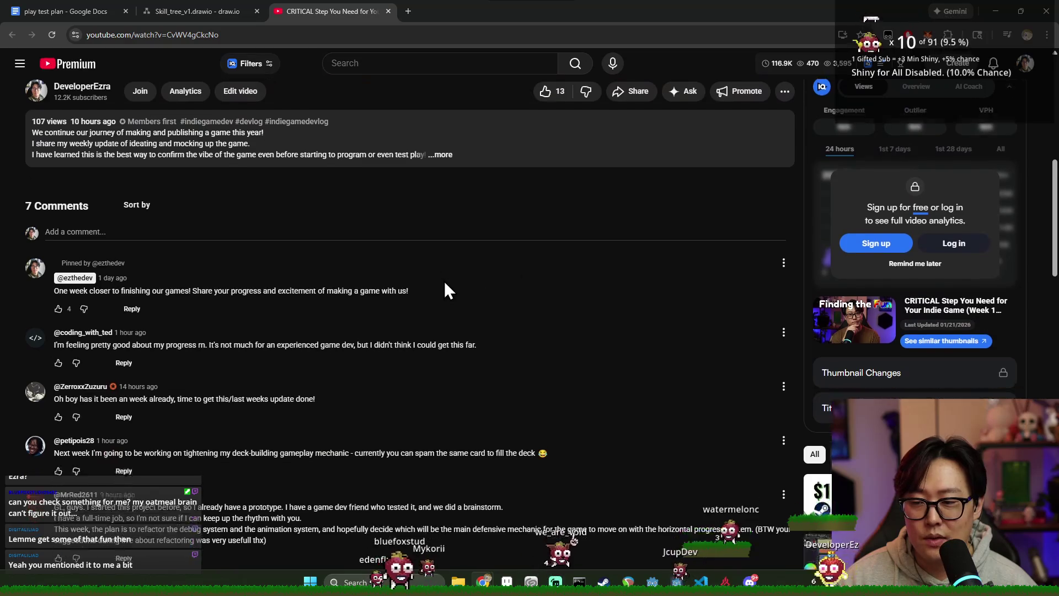
scroll(331, 298, "down", 3)
left_click_drag(54, 188, 227, 224)
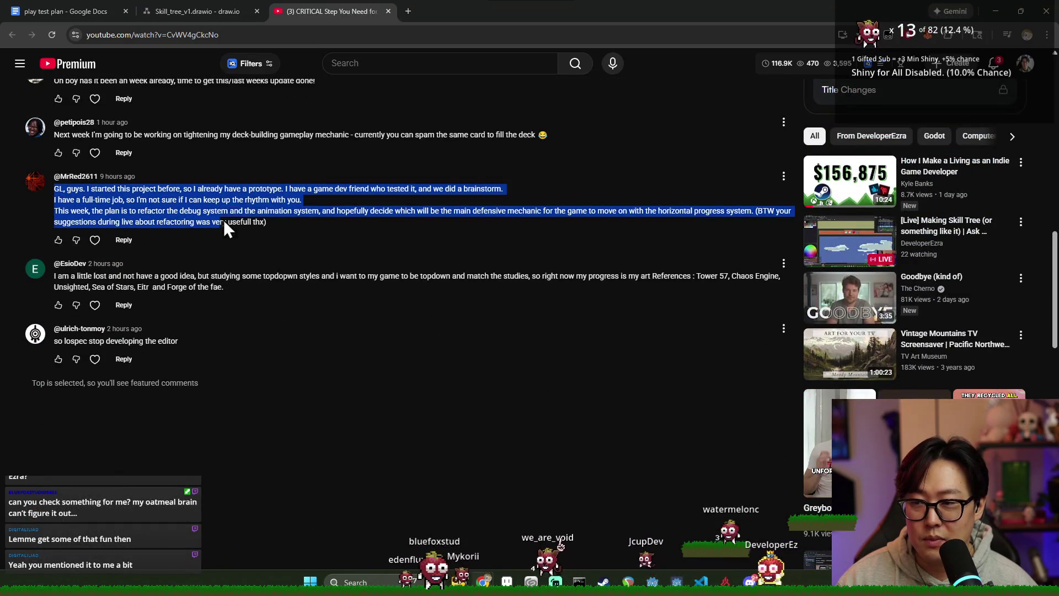
scroll(312, 247, "up", 2)
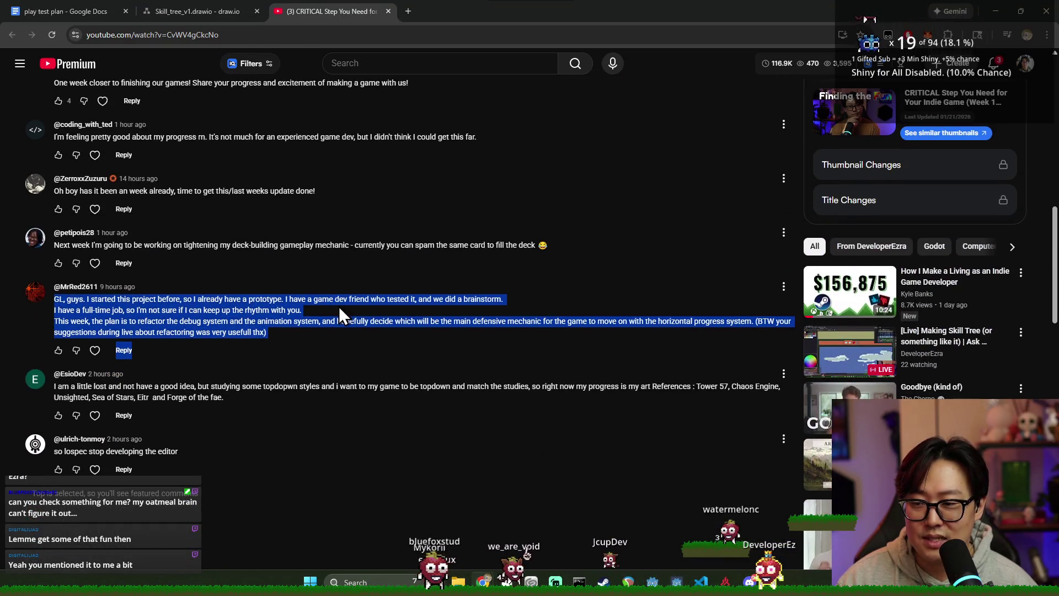
middle_click(328, 11)
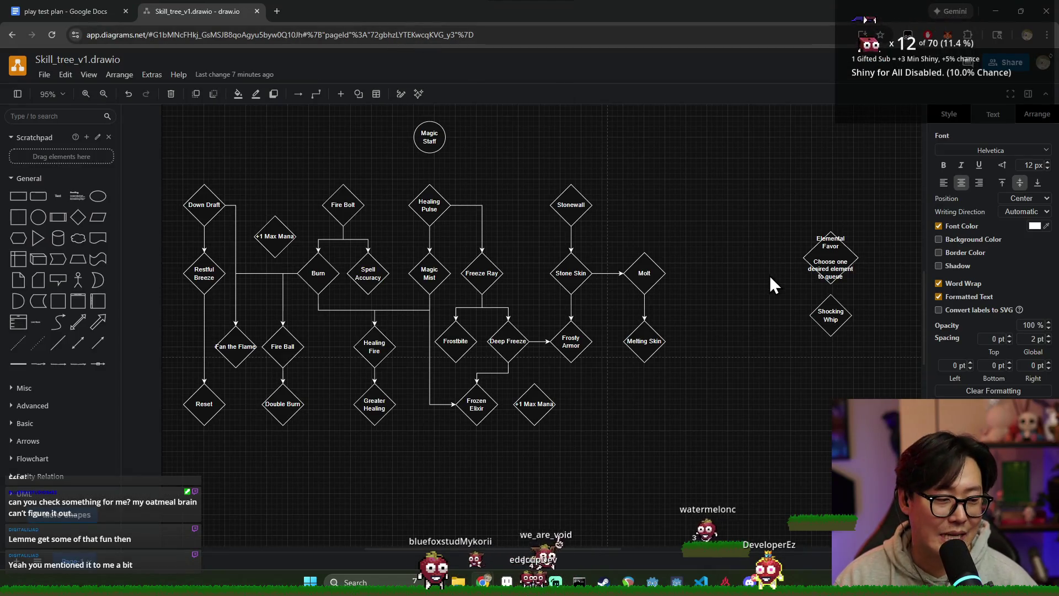
scroll(635, 292, "up", 2)
scroll(711, 291, "down", 1)
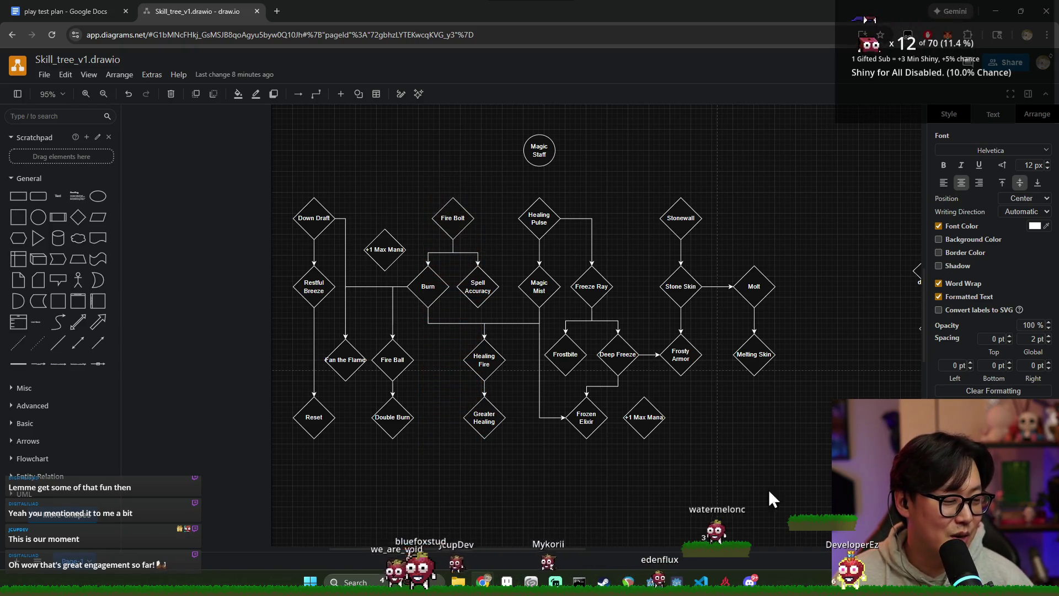
scroll(590, 319, "down", 3)
scroll(604, 320, "up", 3)
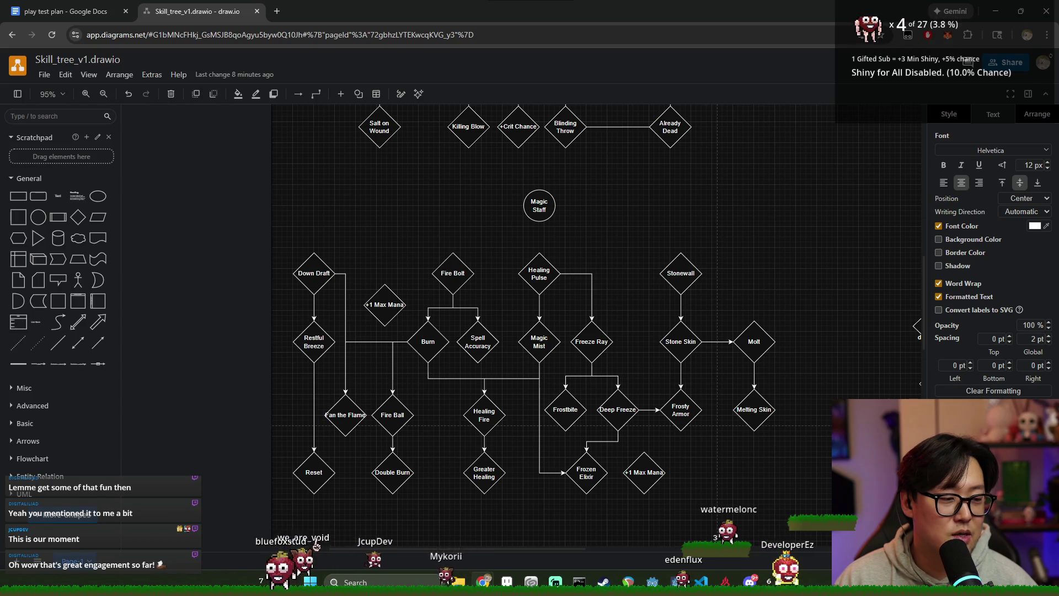
scroll(884, 375, "down", 2)
scroll(830, 351, "up", 2)
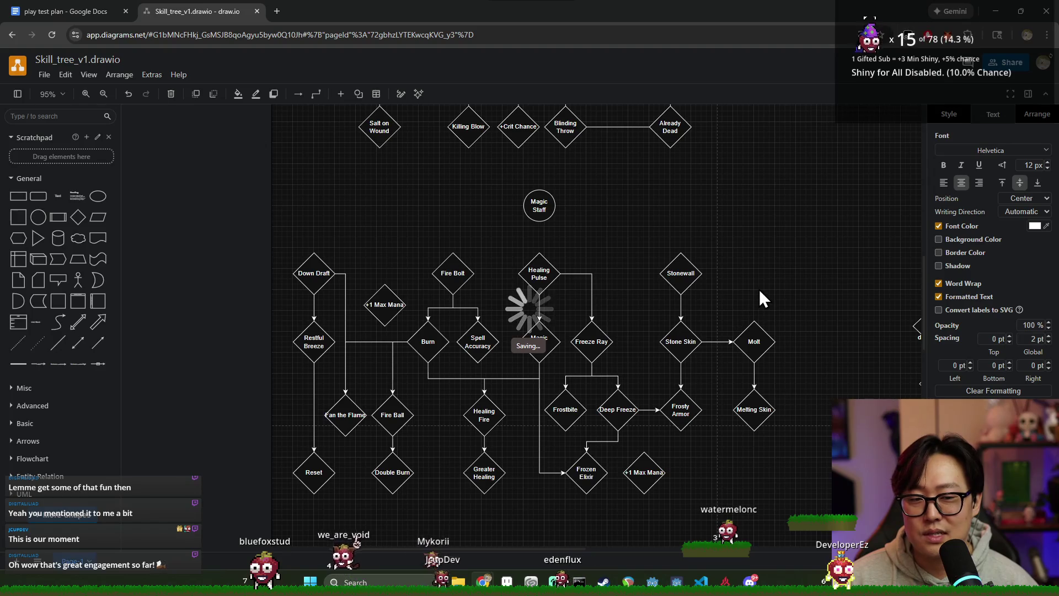
scroll(774, 299, "right", 2)
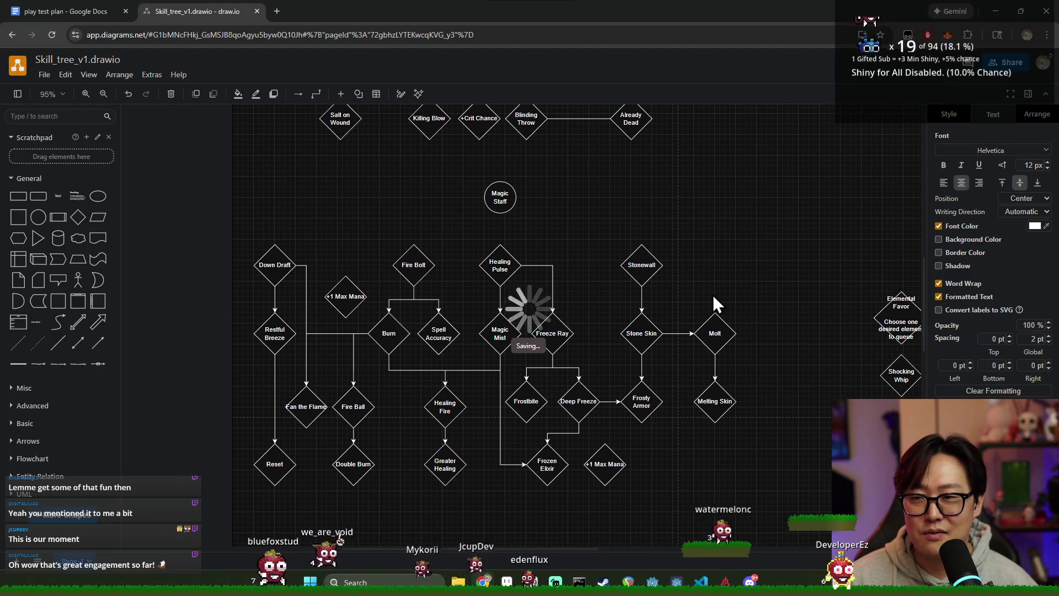
scroll(713, 295, "right", 1)
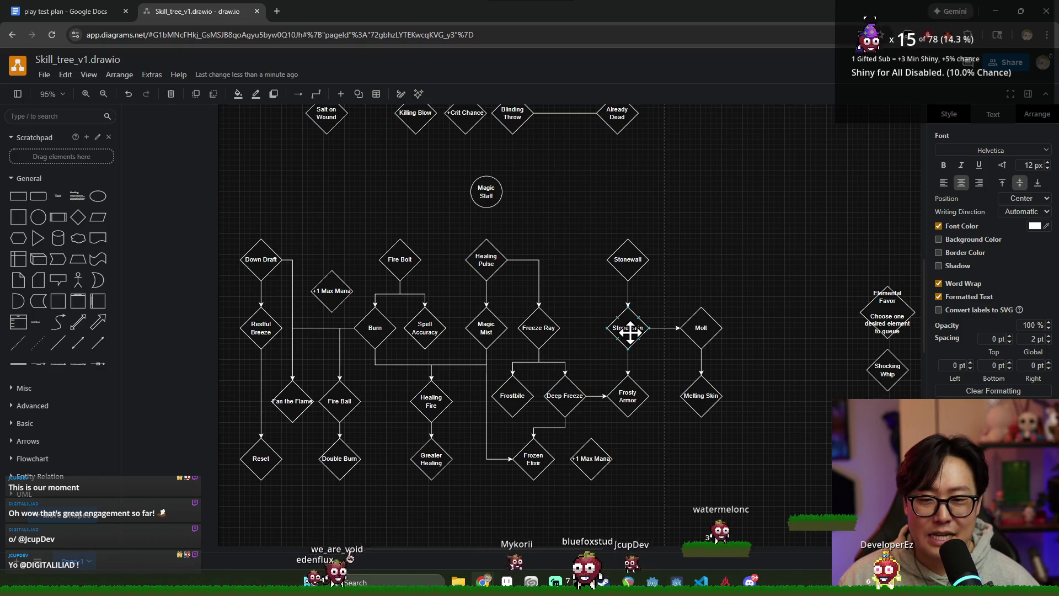
Nudge the Spell Accuracy and Fire Bolt nodes into alignment, check the whole selection, then bring up the play test plan.
left_click_drag(430, 329, 445, 332)
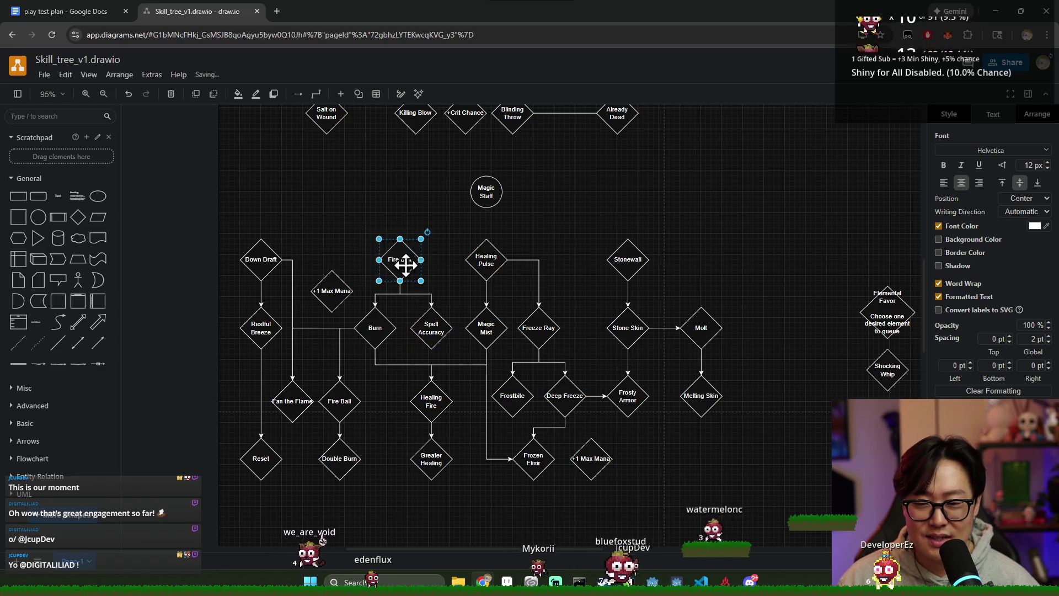
left_click_drag(404, 261, 409, 259)
left_click(452, 282)
left_click(331, 290)
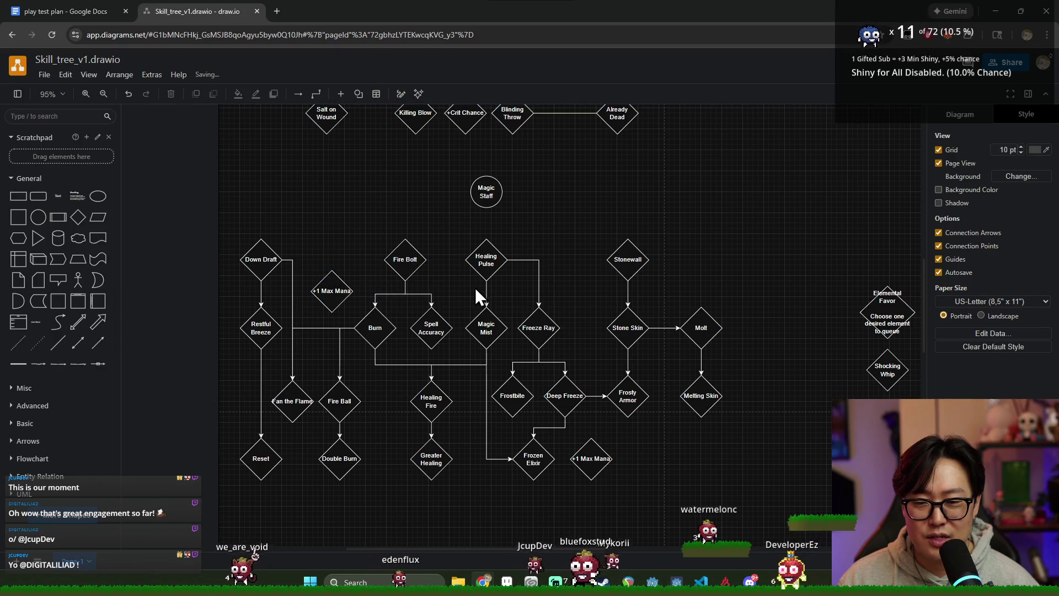
left_click(700, 328)
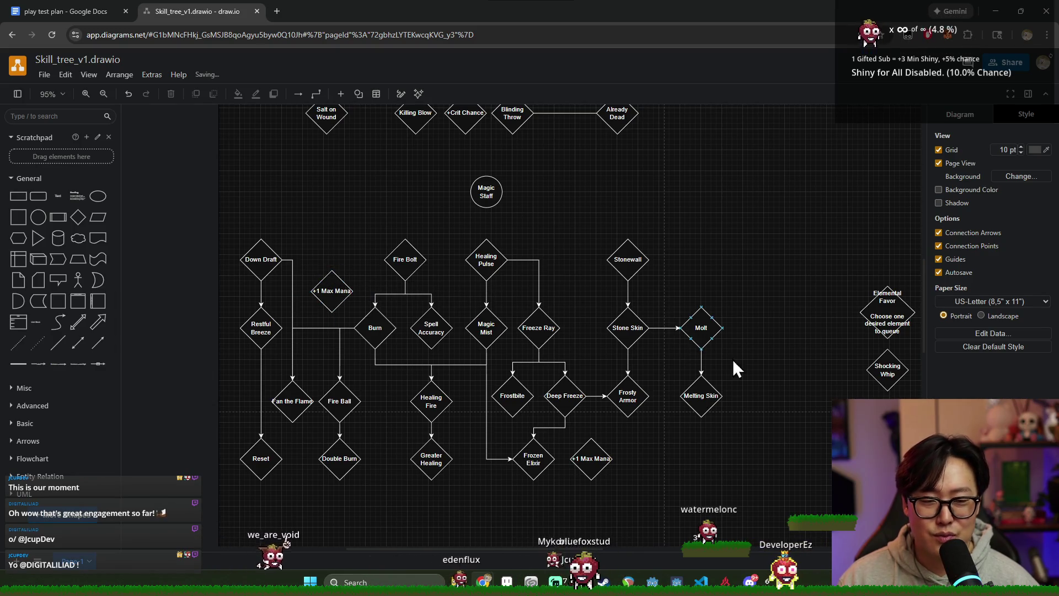
key("ctrl+a")
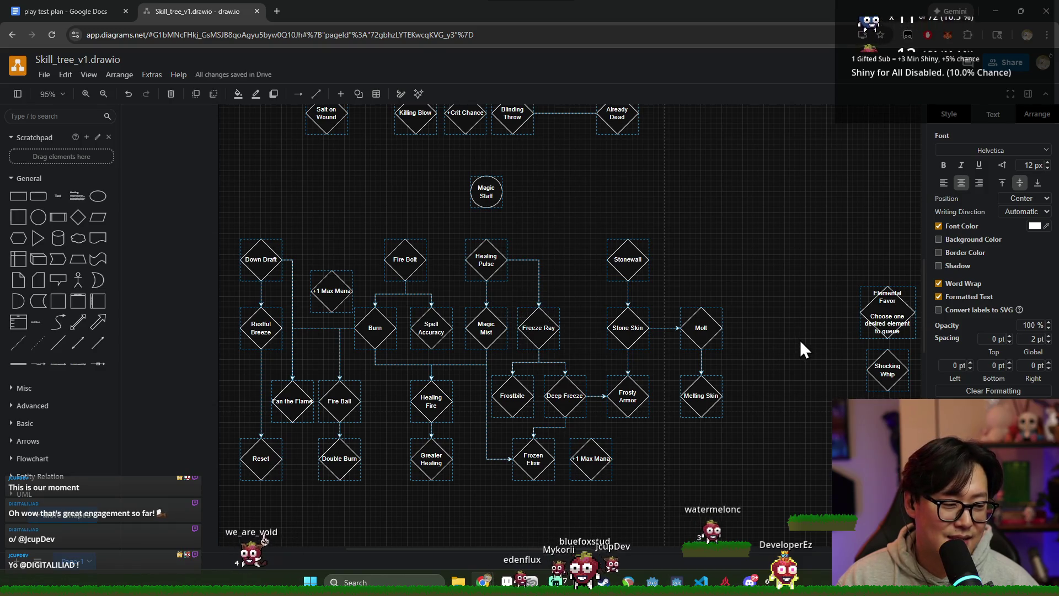
left_click(801, 341)
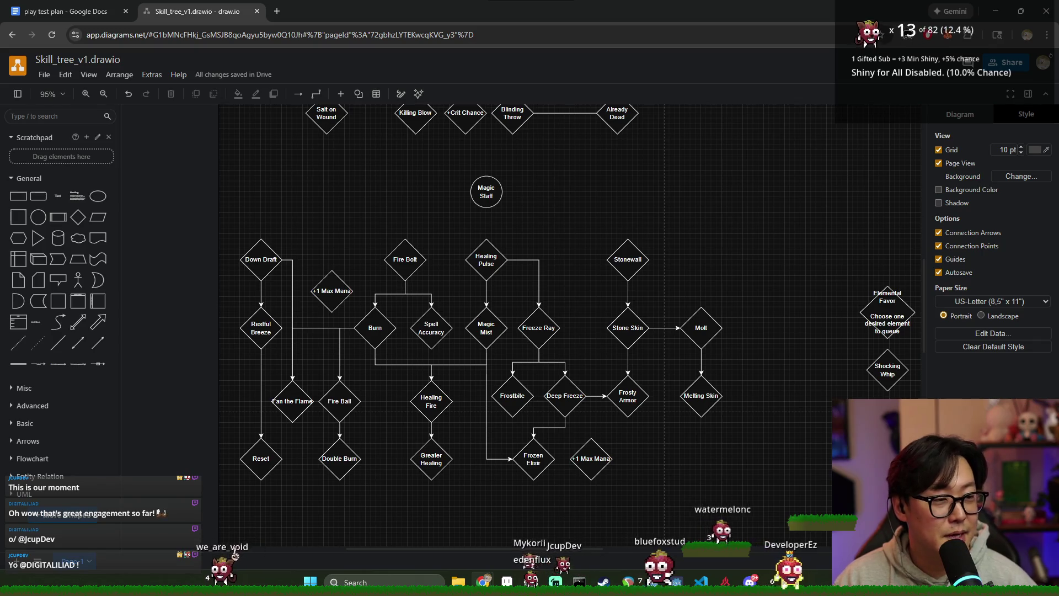
left_click(63, 11)
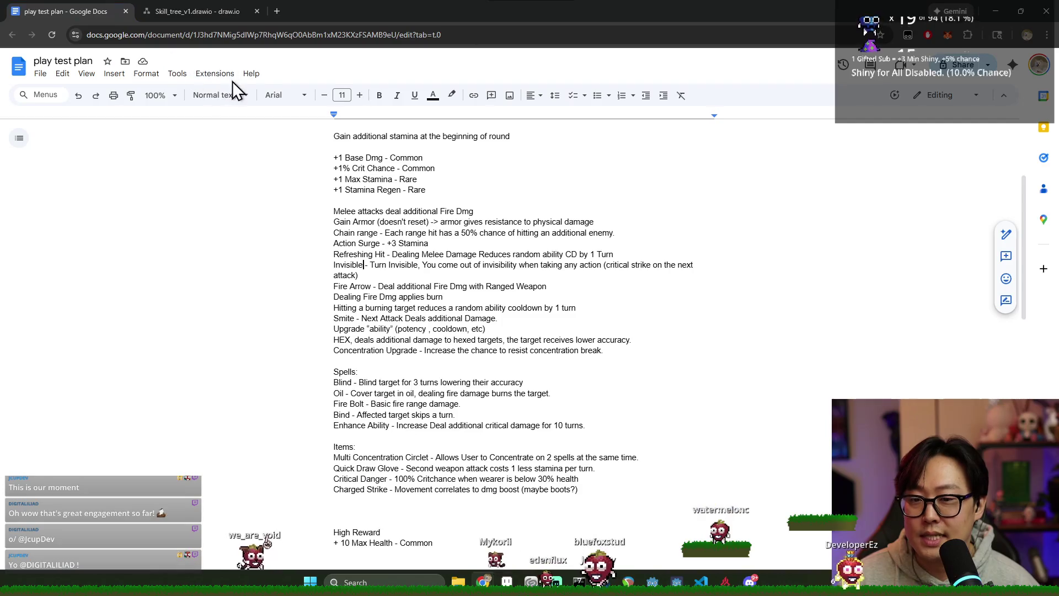
Review the play test plan's upgrade, spell and item lists in Google Docs and return to the Skill_tree diagram.
key("ctrl+Tab")
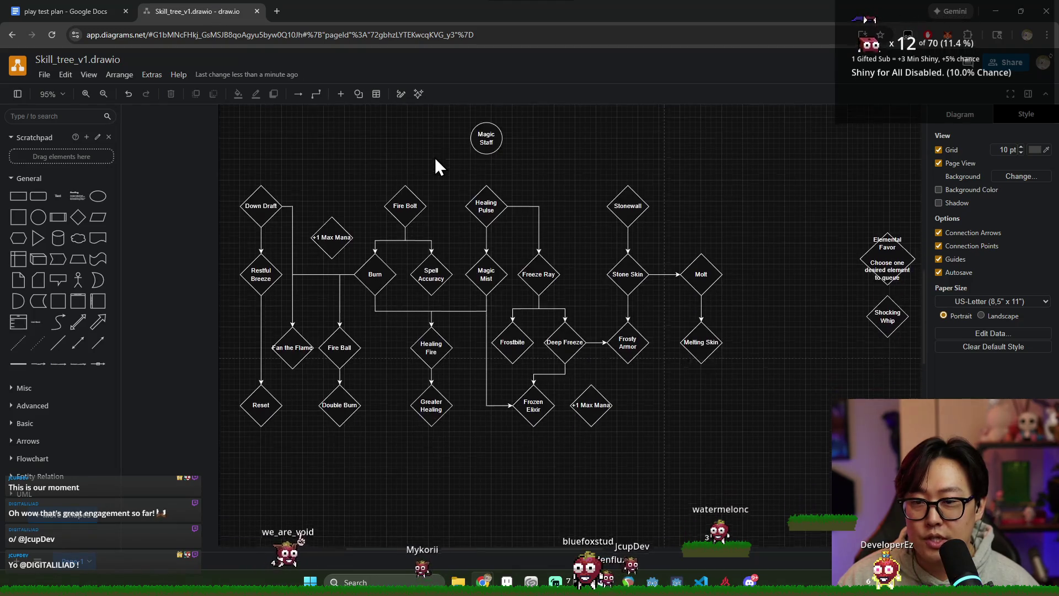
scroll(435, 158, "up", 3)
left_click(75, 11)
scroll(405, 199, "down", 3)
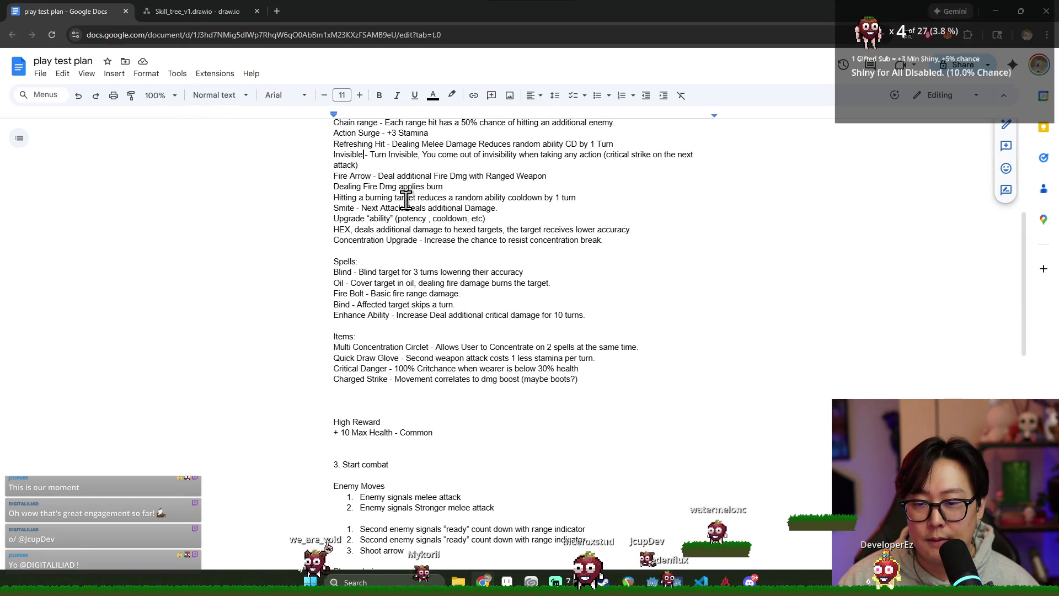
scroll(422, 207, "down", 5)
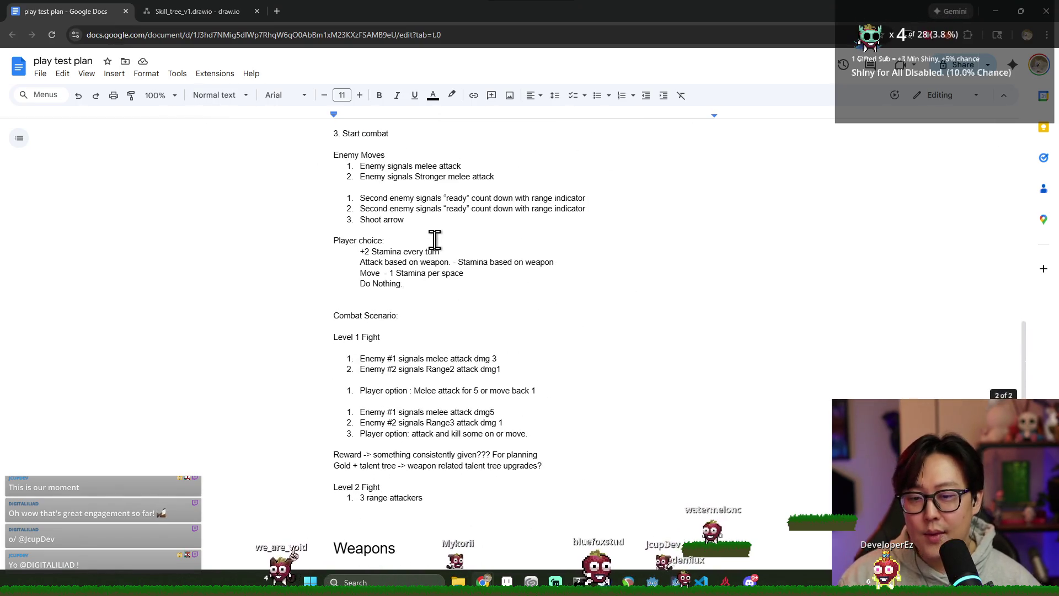
scroll(436, 240, "down", 2)
scroll(436, 240, "down", 3)
scroll(447, 240, "up", 6)
scroll(452, 245, "up", 5)
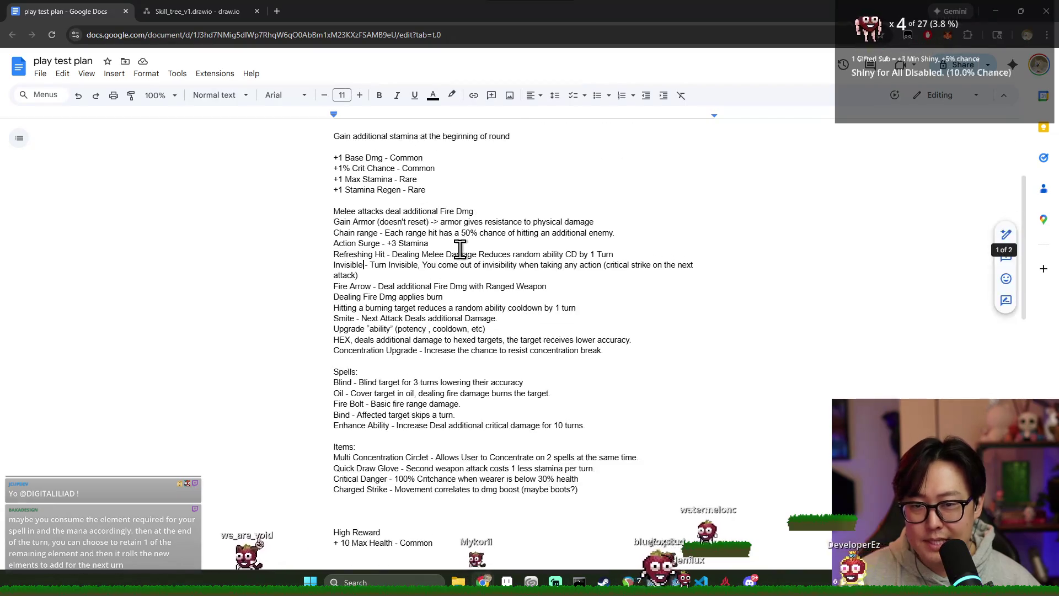
scroll(460, 248, "up", 4)
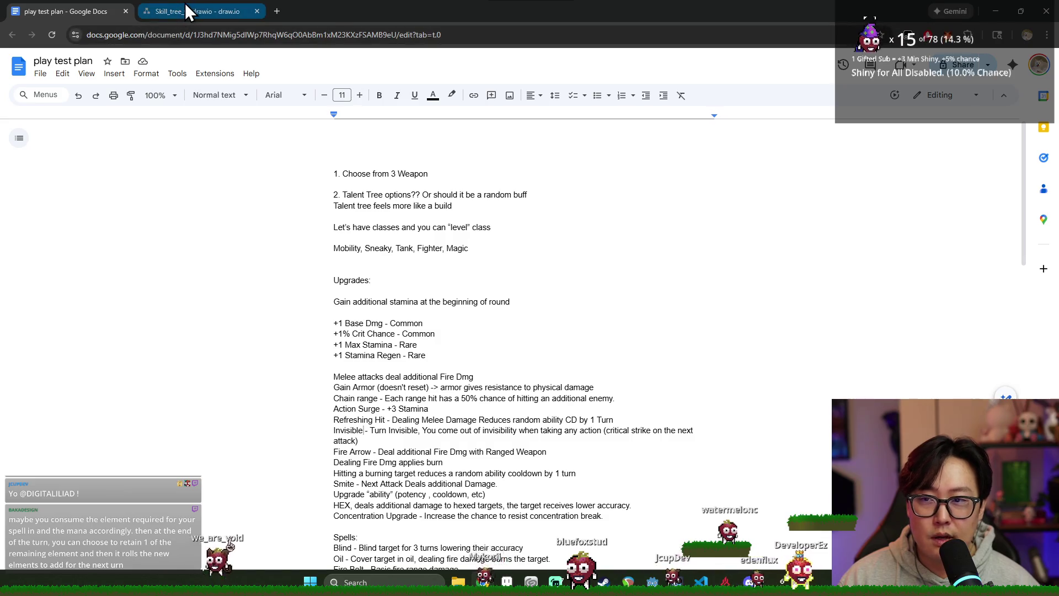
left_click(185, 11)
scroll(441, 171, "up", 3)
scroll(441, 173, "up", 3)
scroll(441, 173, "up", 3)
scroll(441, 173, "down", 3)
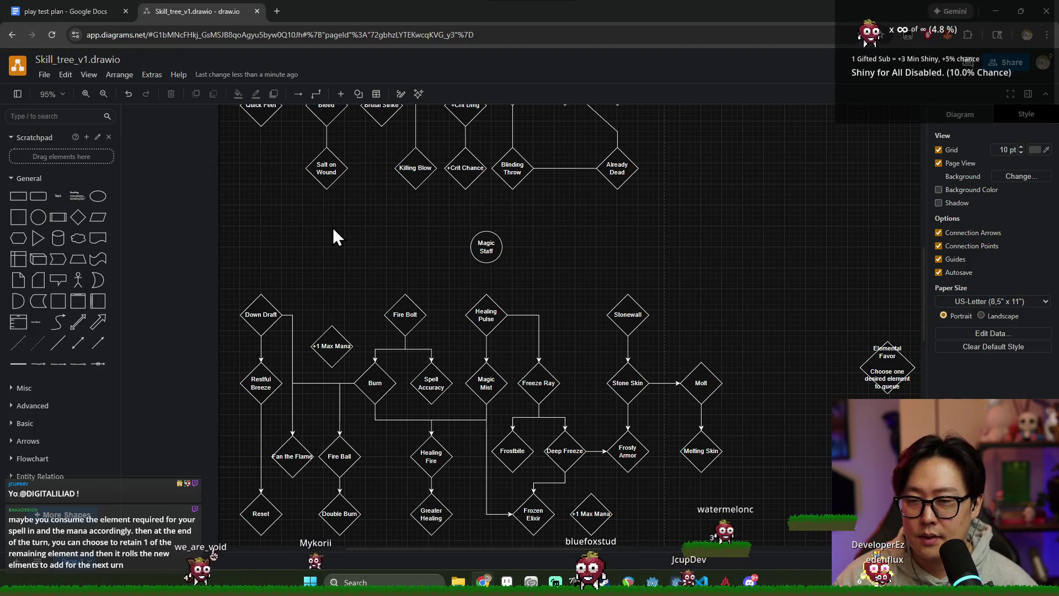
key("alt+Tab")
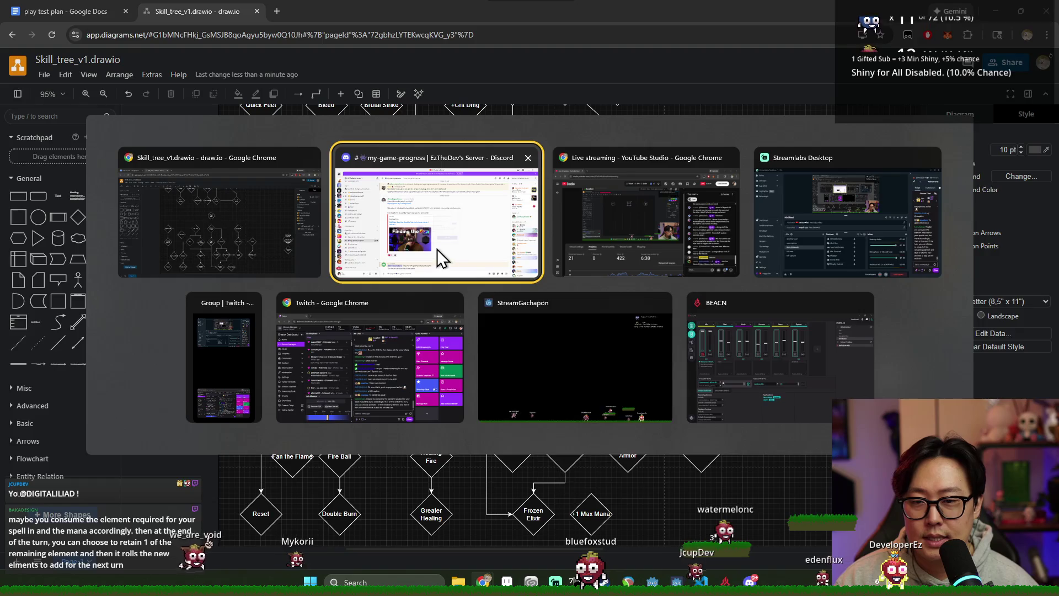
left_click(437, 250)
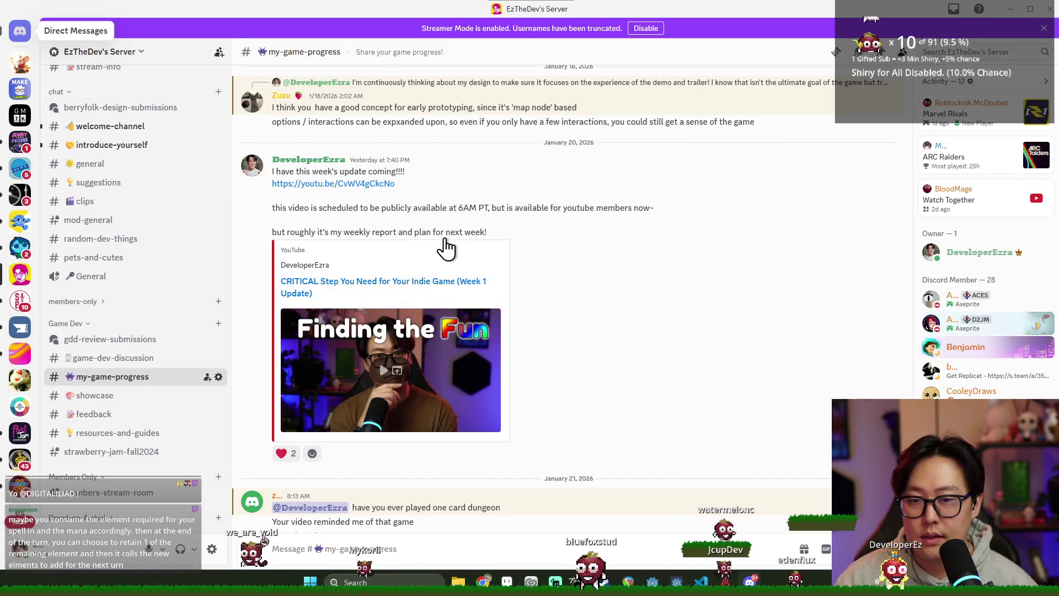
scroll(423, 269, "down", 5)
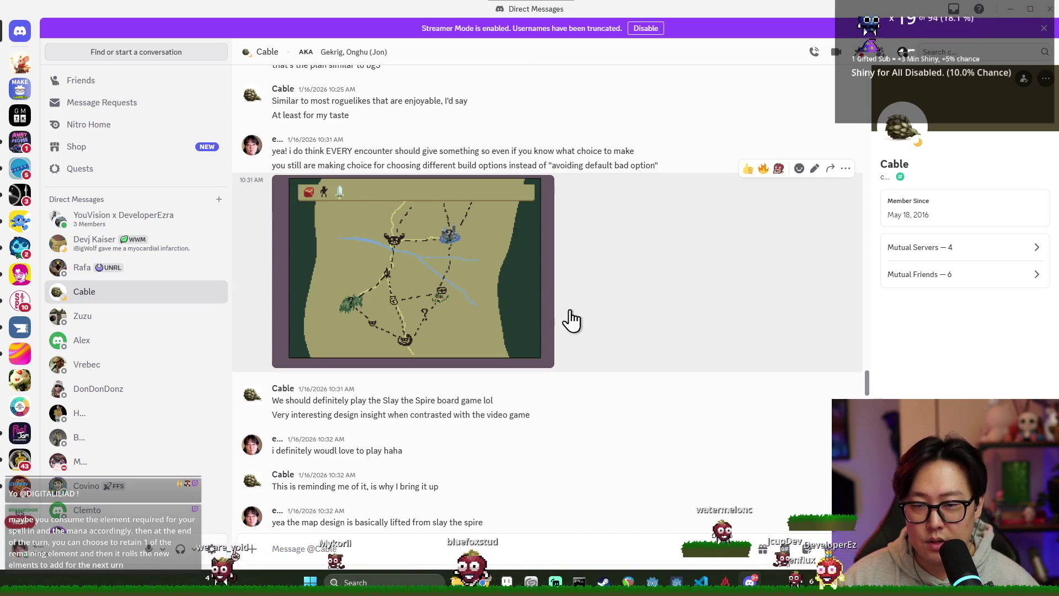
key("alt+Tab")
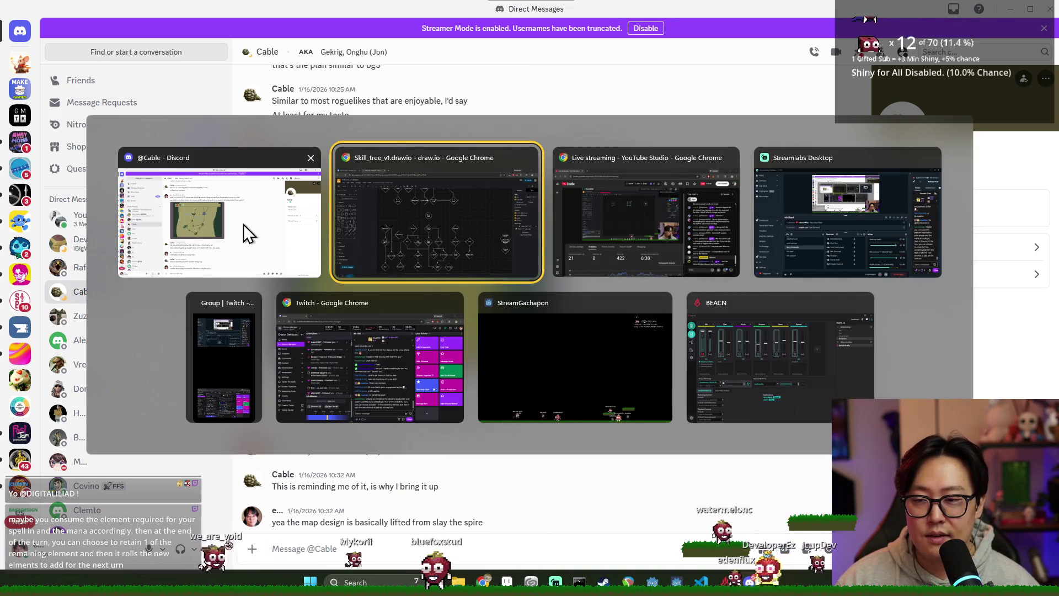
left_click(421, 241)
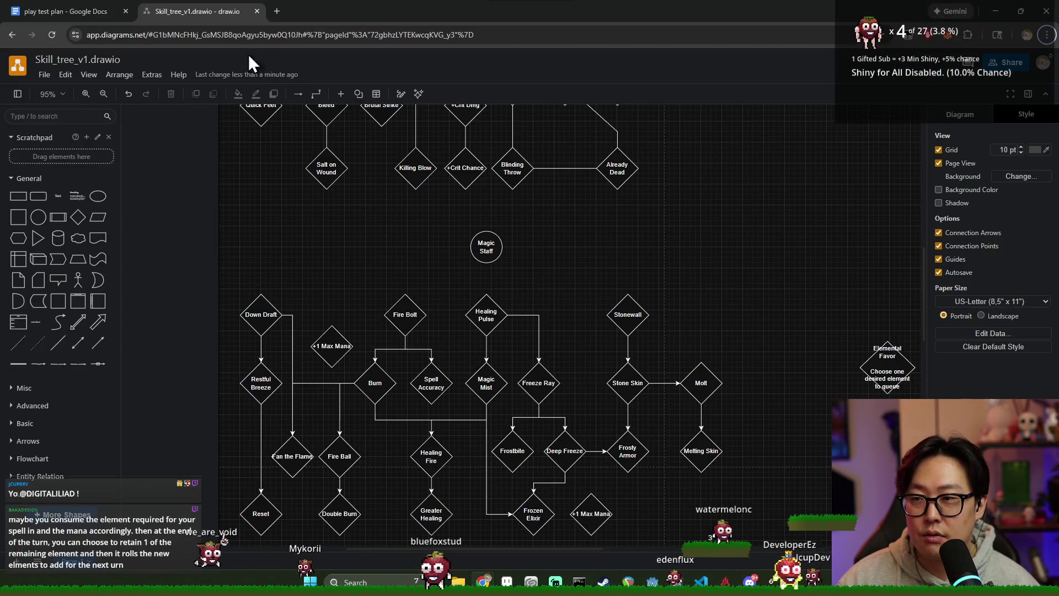
left_click(275, 10)
left_click(388, 11)
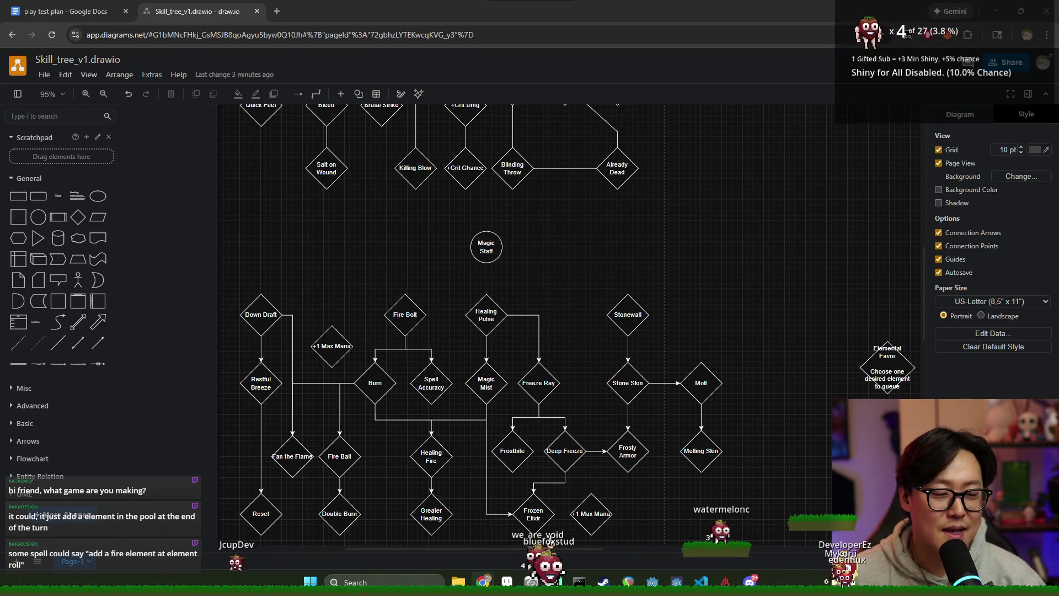
scroll(724, 341, "up", 5)
scroll(724, 342, "up", 3)
scroll(706, 343, "down", 5)
scroll(705, 345, "down", 4)
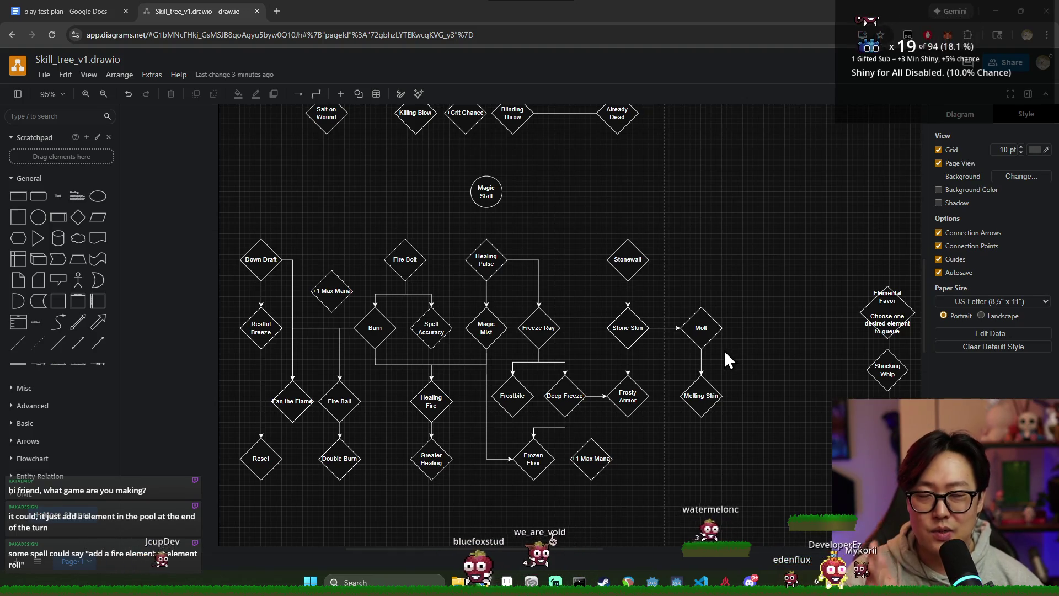
scroll(719, 350, "up", 2)
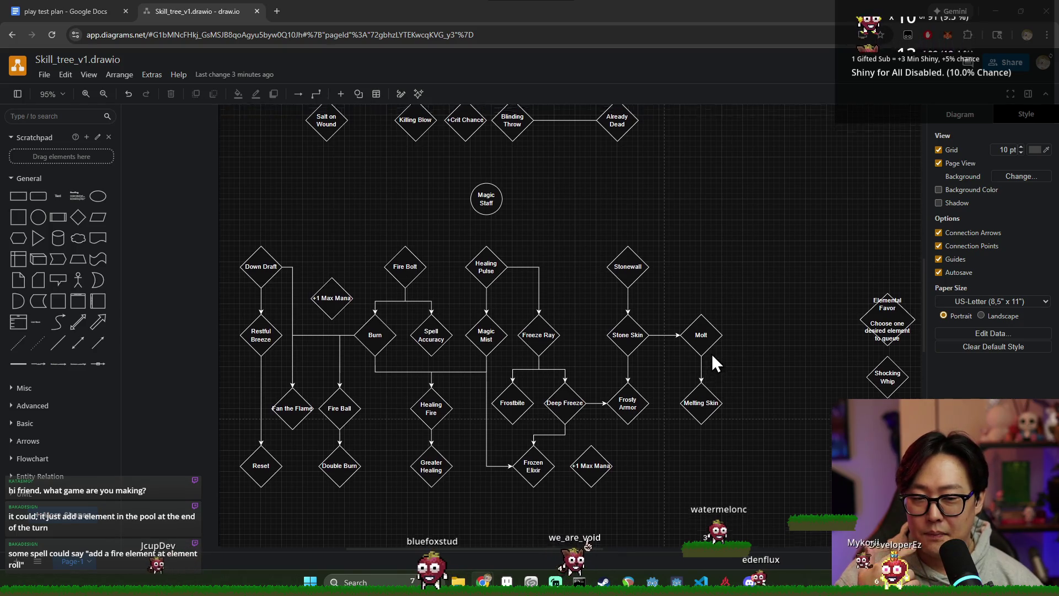
scroll(713, 351, "down", 2)
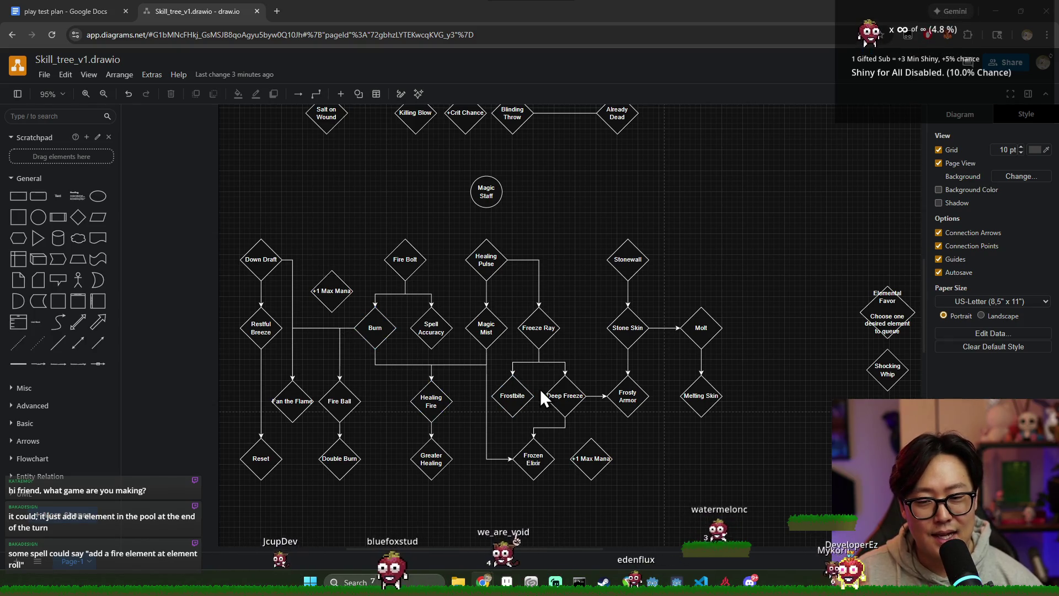
Select the Deep Freeze node in the magic tree and bring up the window switcher.
left_click(561, 397)
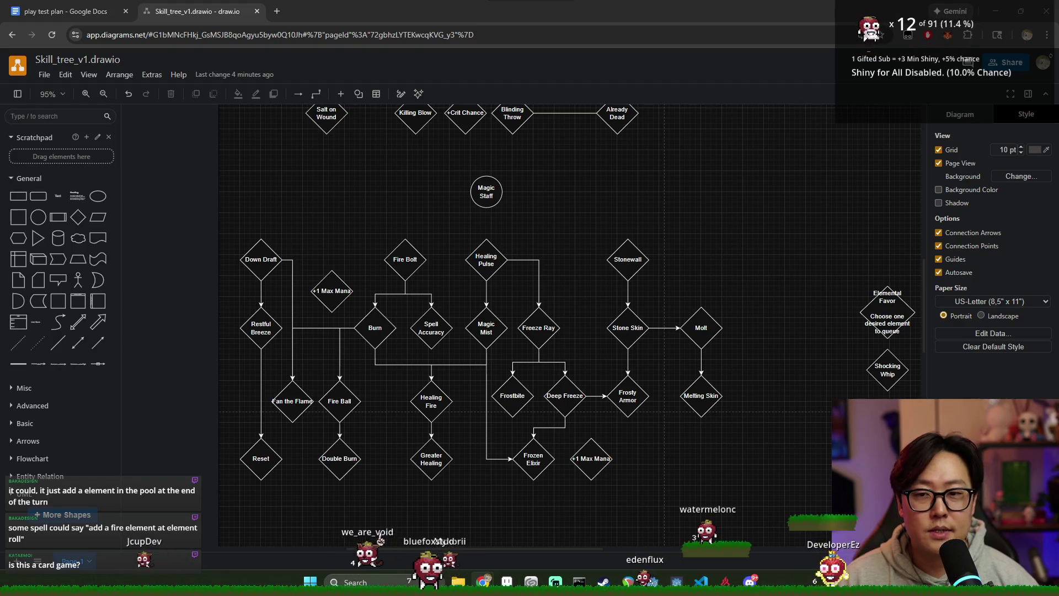
key("alt+Tab")
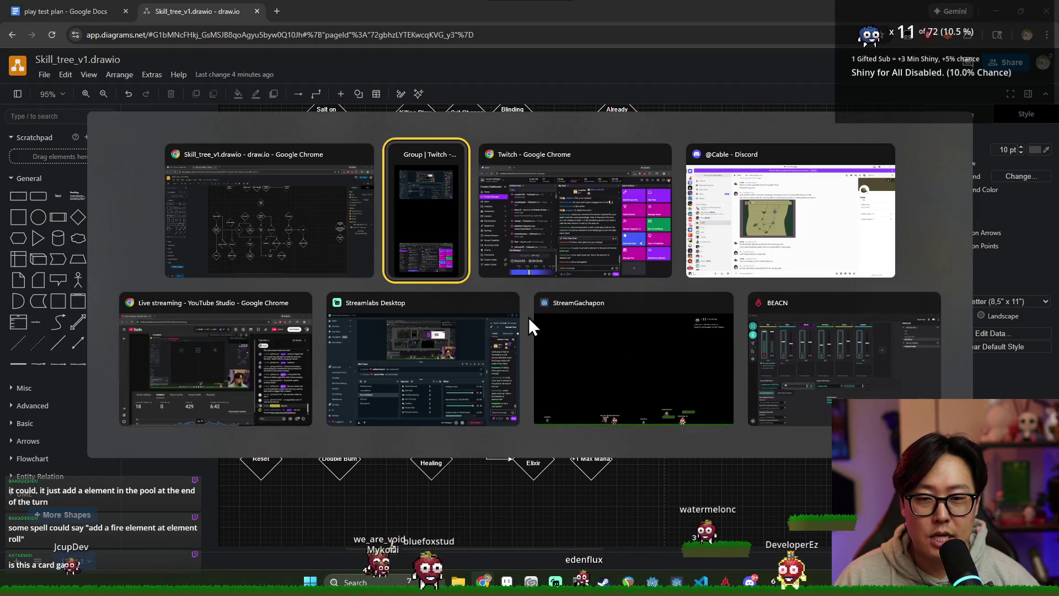
View the pixel-art battle mock-up image full size in Discord, then return to the skill-tree window.
left_click(695, 265)
scroll(720, 242, "up", 5)
scroll(496, 259, "up", 3)
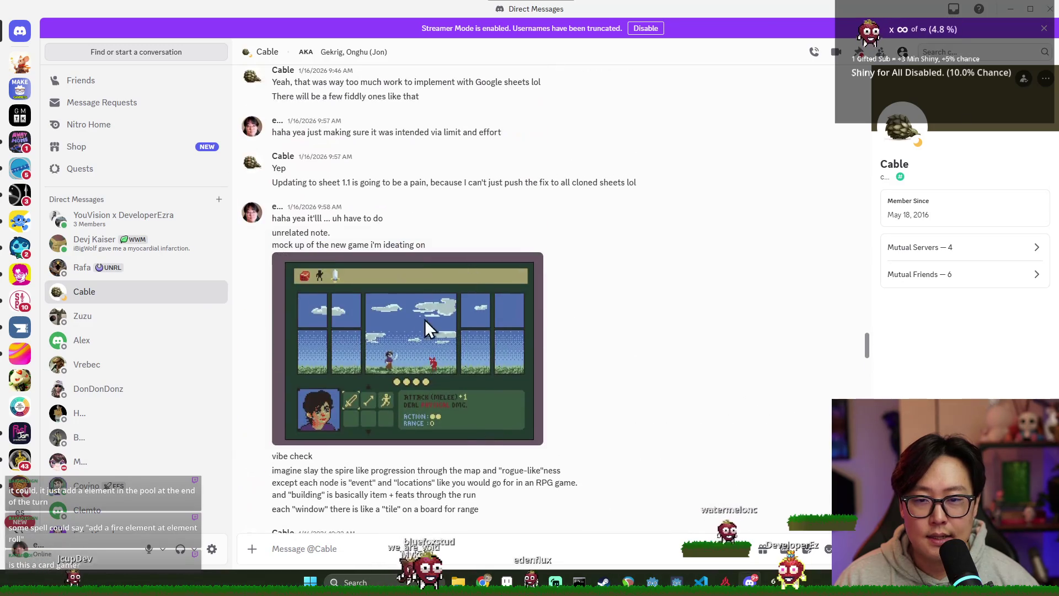
left_click(425, 320)
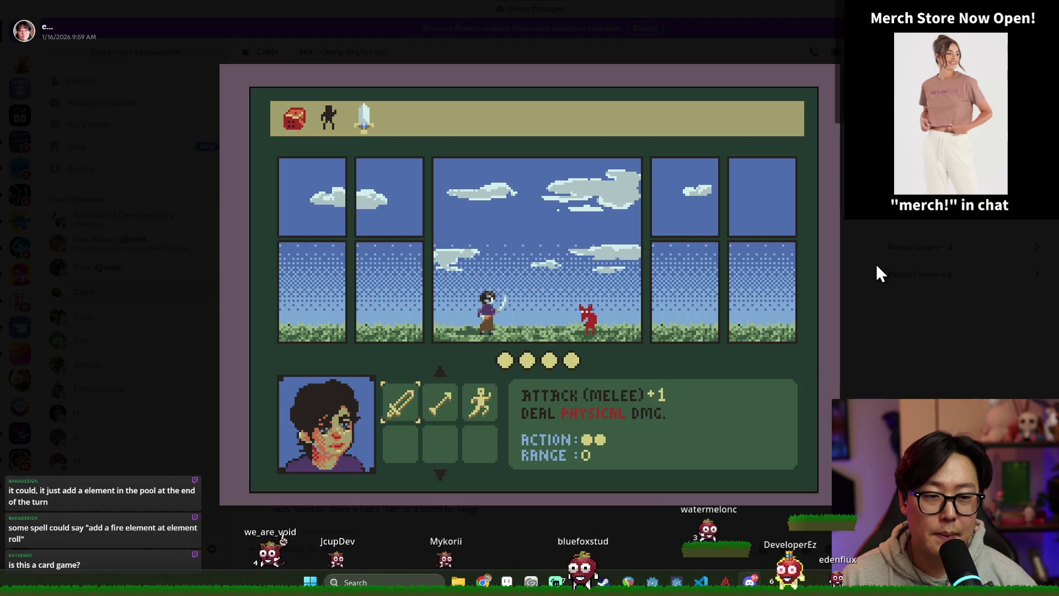
key("alt+Tab")
scroll(449, 236, "up", 3)
scroll(453, 234, "up", 4)
scroll(454, 231, "up", 3)
scroll(455, 230, "down", 2)
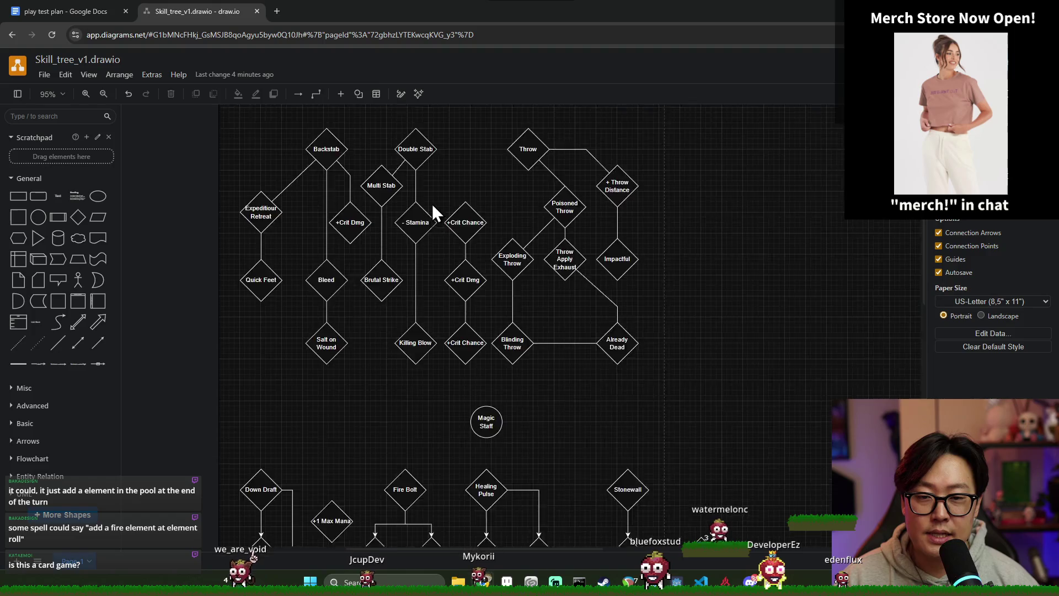
scroll(432, 204, "up", 2)
scroll(406, 240, "up", 2)
scroll(402, 243, "down", 1)
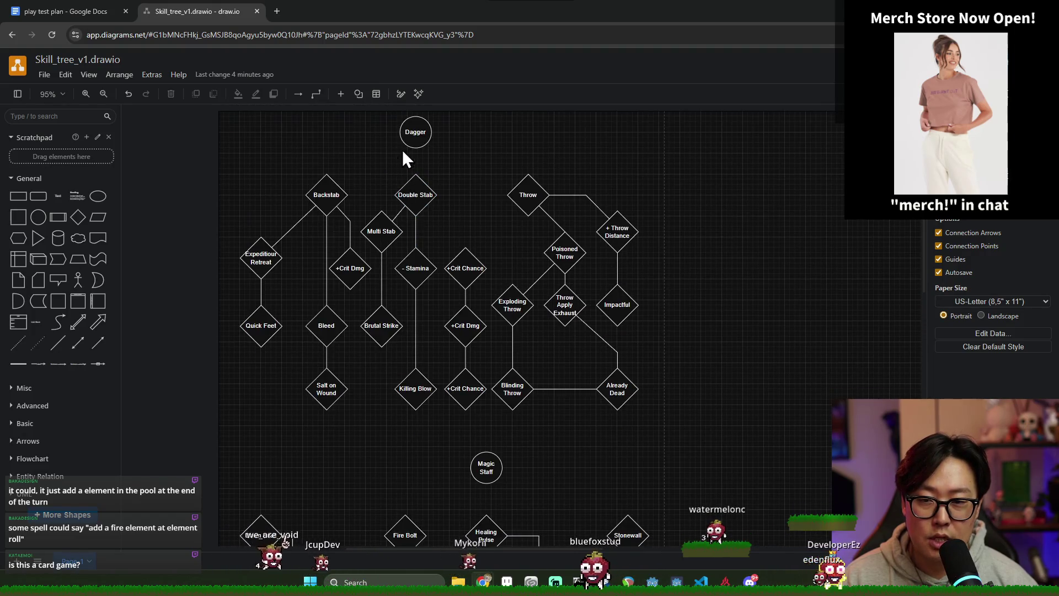
left_click(414, 199)
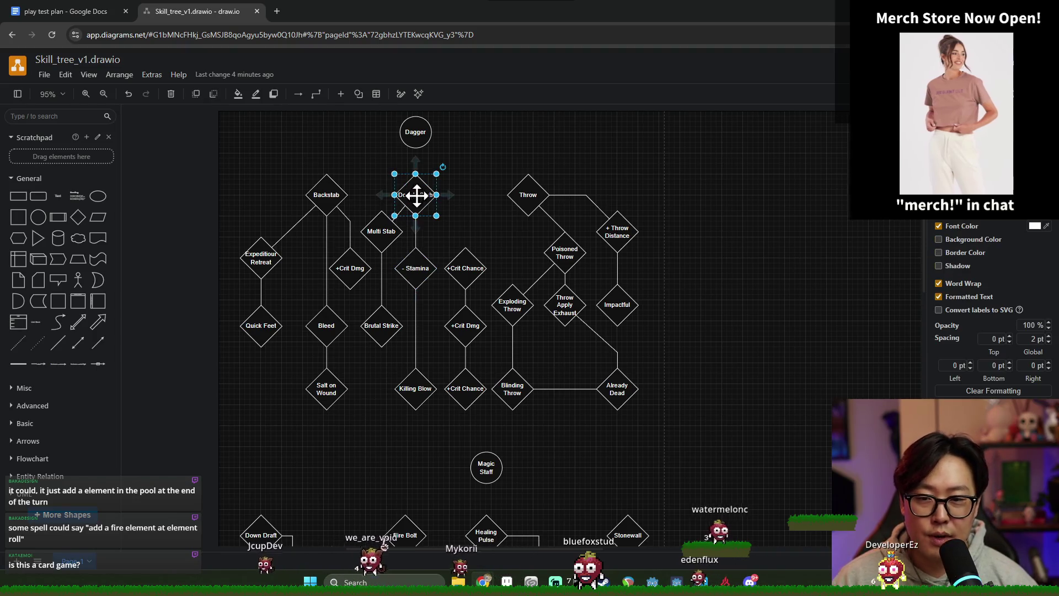
left_click(417, 155)
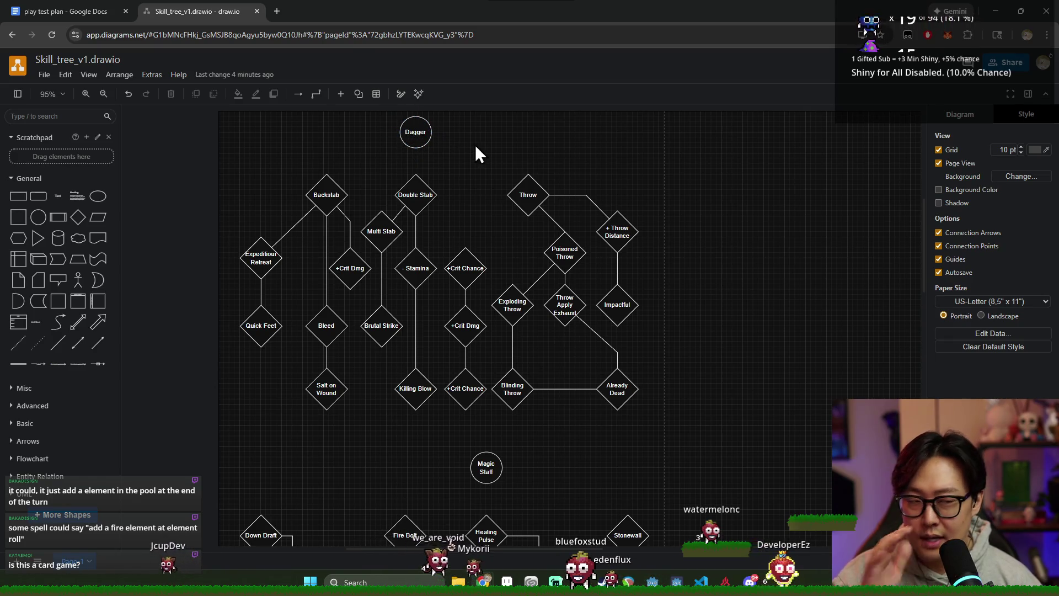
scroll(449, 285, "down", 3)
scroll(456, 283, "down", 4)
scroll(457, 282, "up", 6)
left_click(415, 134)
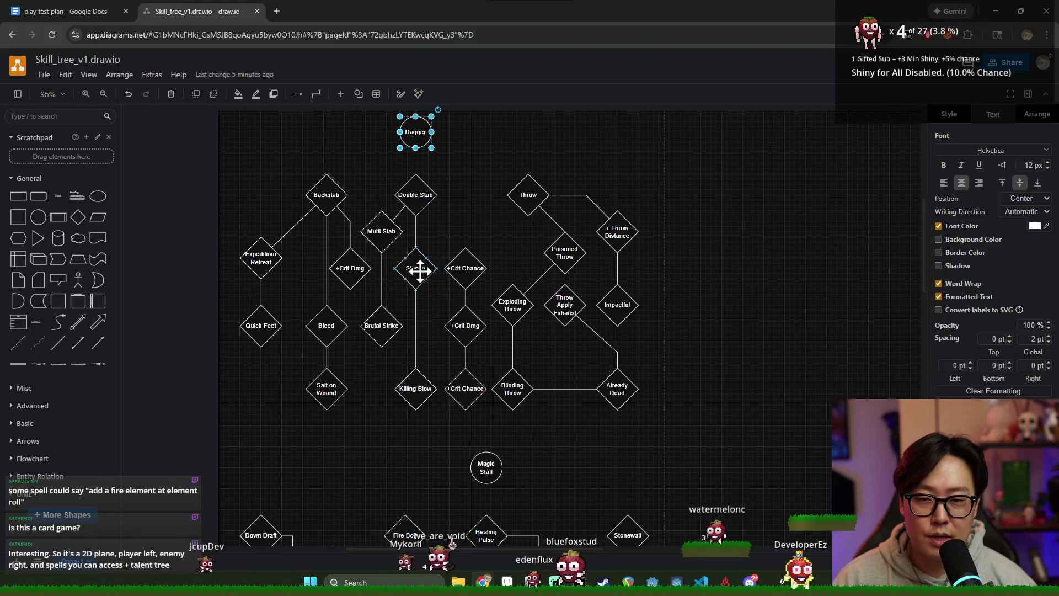
key("alt+Tab")
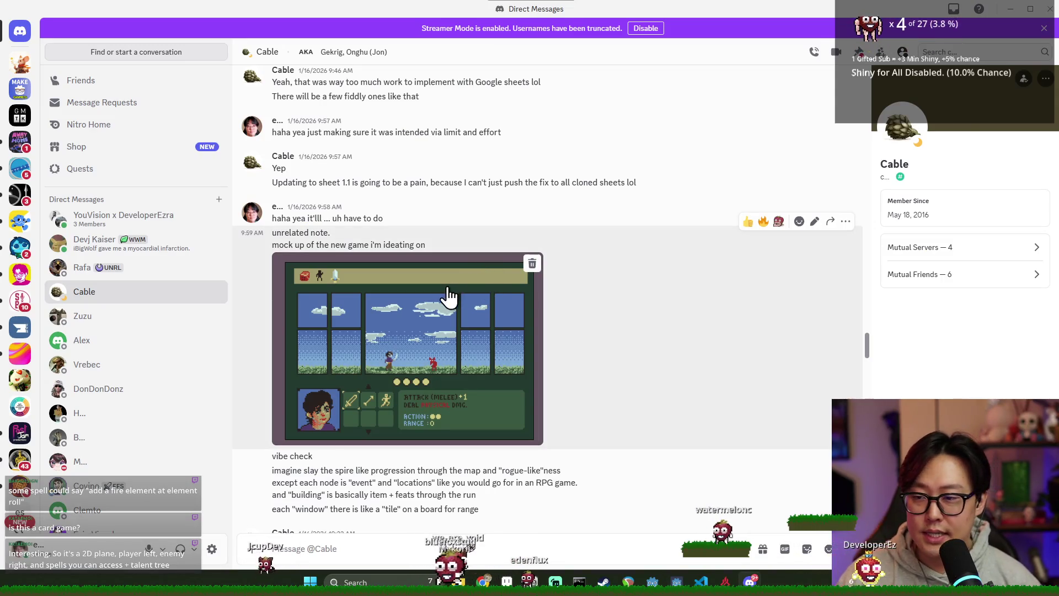
key("alt+Tab")
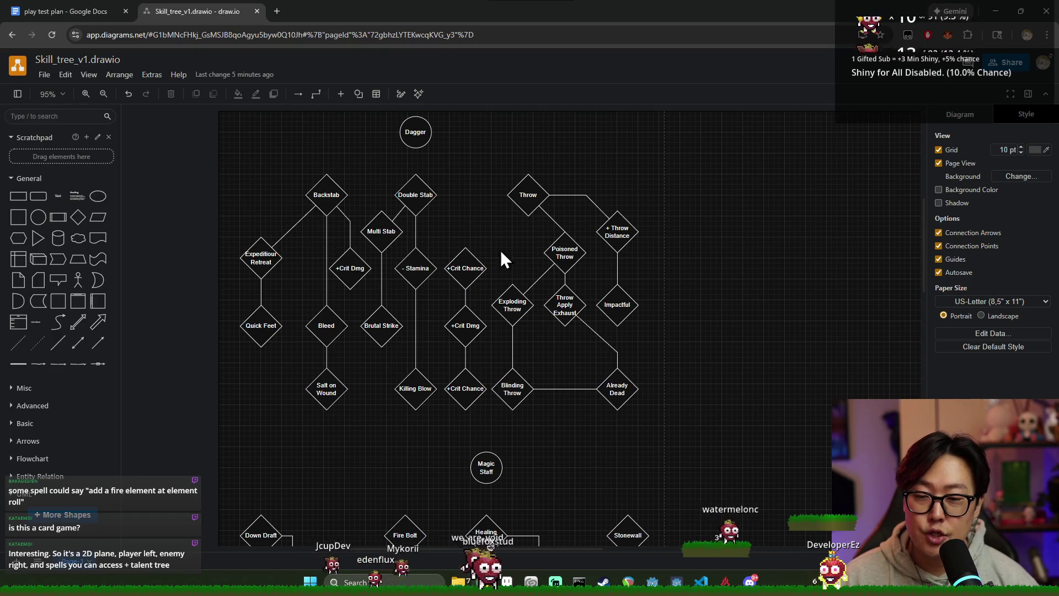
left_click(62, 11)
scroll(365, 261, "down", 5)
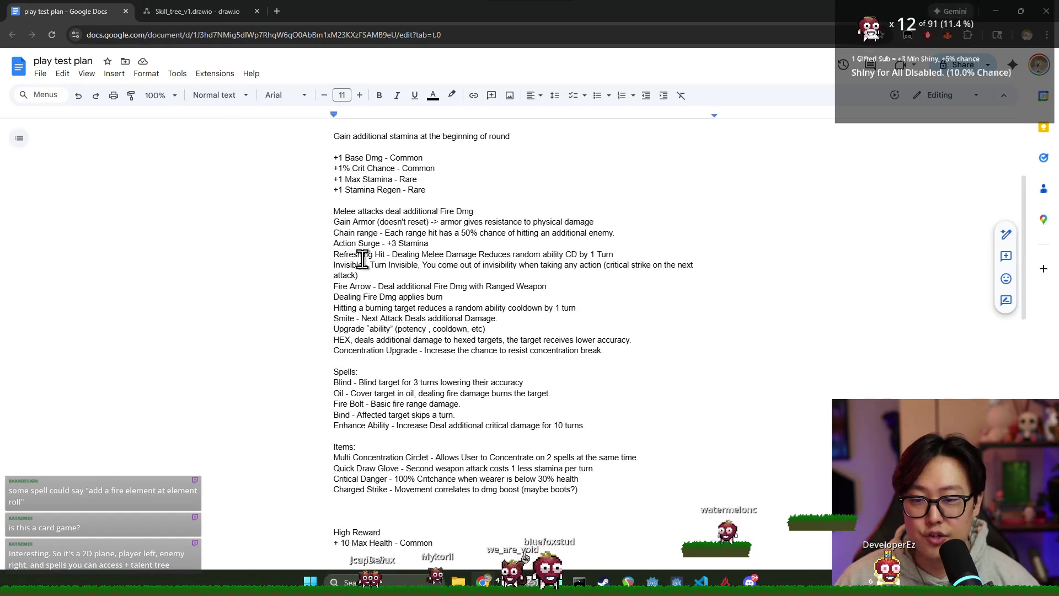
scroll(379, 245, "down", 2)
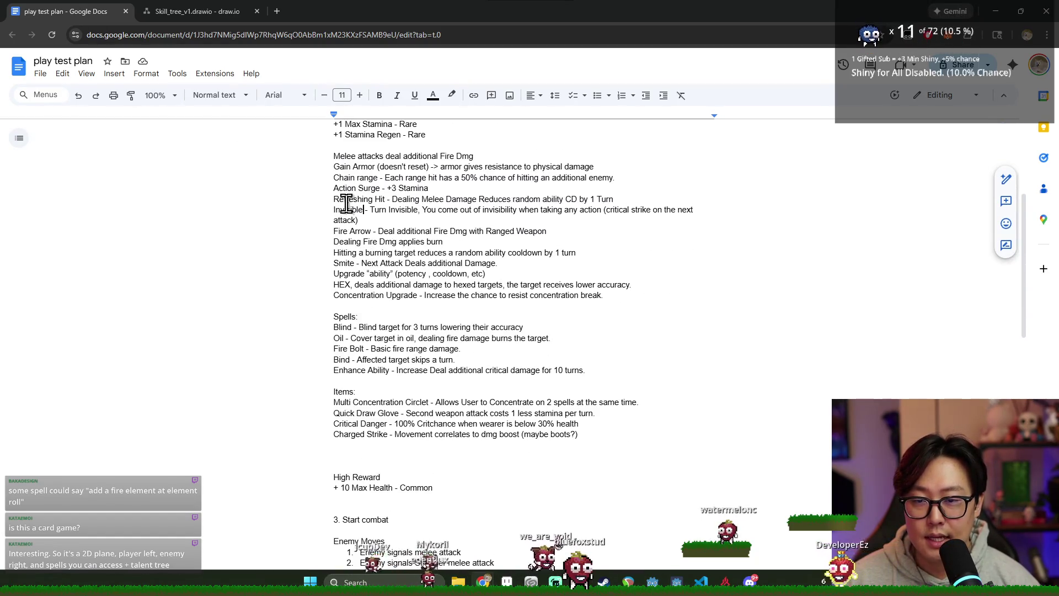
Highlight the Action Surge, burning-target cooldown and Refreshing Hit entries in the play test plan.
left_click_drag(333, 188, 422, 189)
scroll(396, 327, "down", 2)
scroll(398, 348, "up", 2)
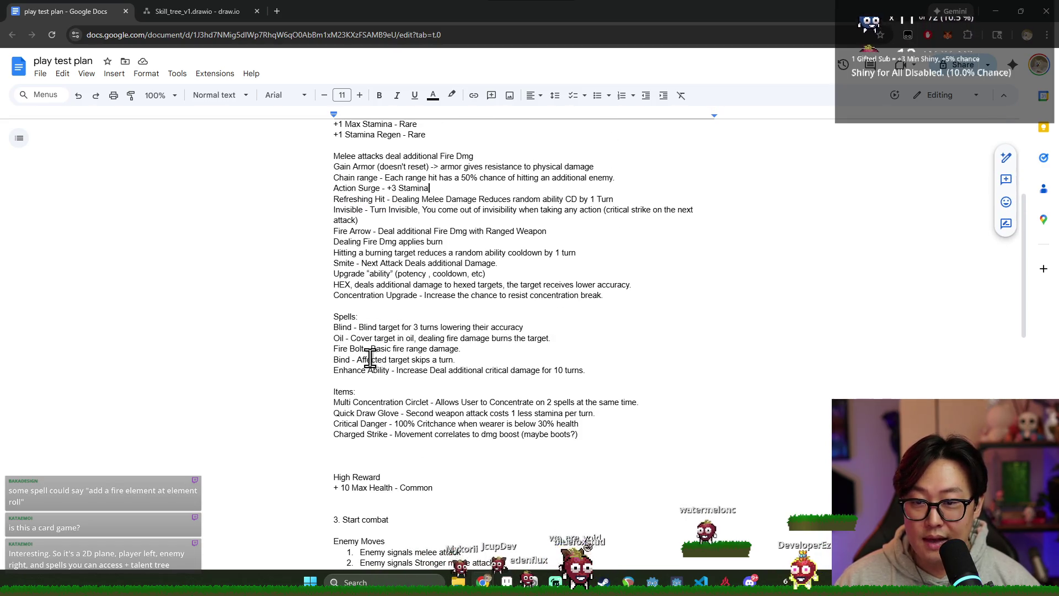
scroll(375, 429, "down", 1)
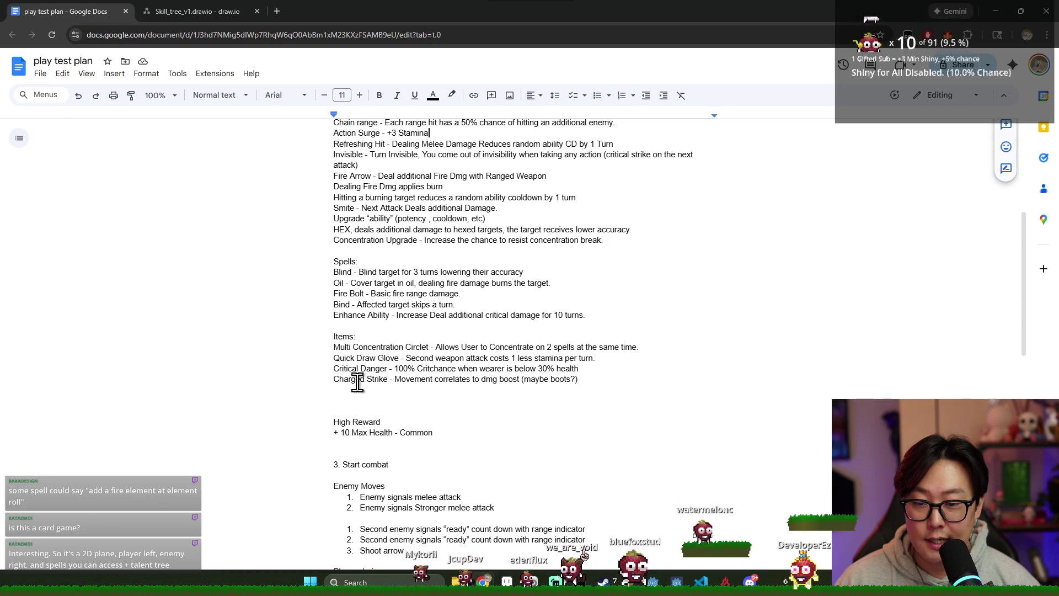
scroll(356, 381, "down", 1)
left_click_drag(333, 314, 450, 314)
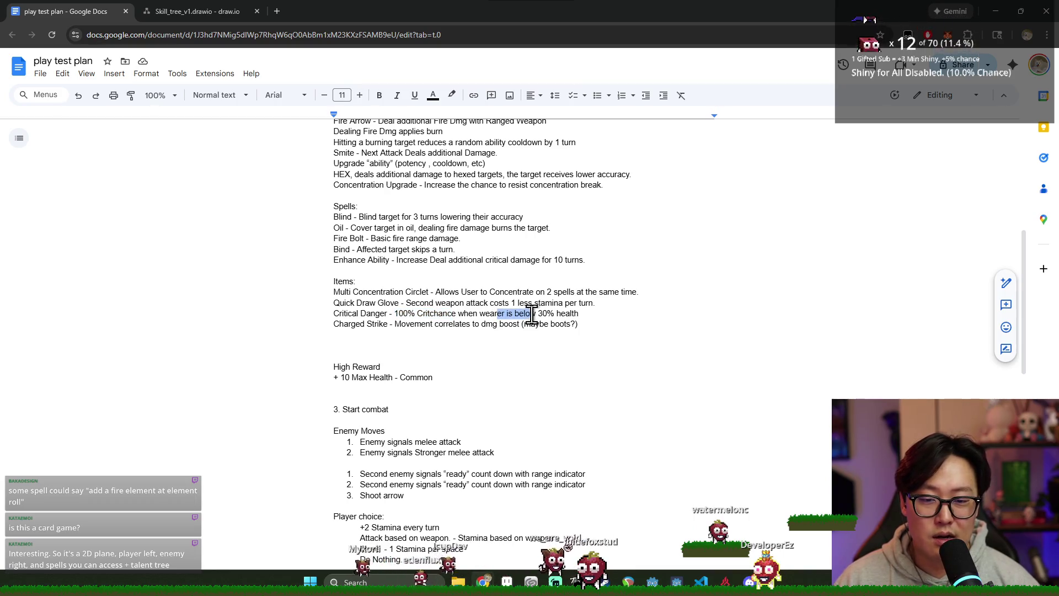
scroll(563, 322, "up", 1)
scroll(430, 318, "up", 1)
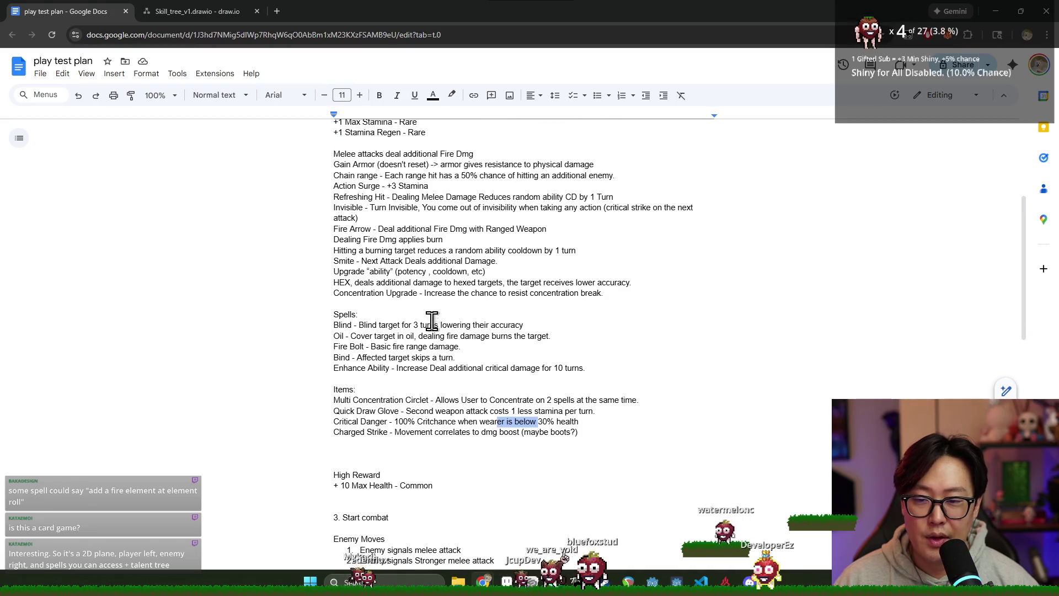
left_click_drag(413, 253, 419, 258)
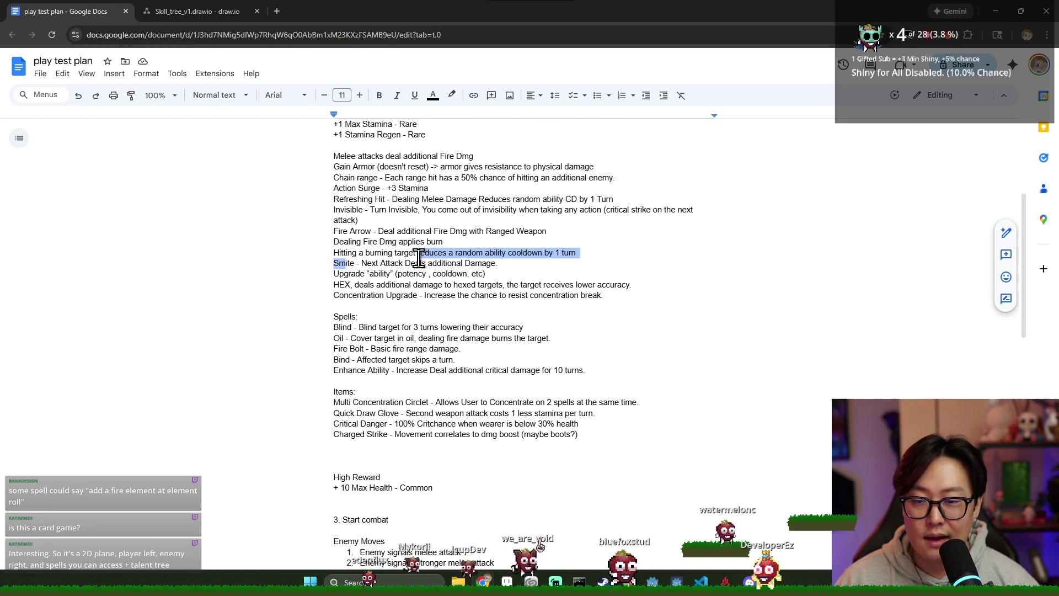
left_click(345, 243)
scroll(346, 242, "up", 1)
left_click_drag(334, 255, 519, 254)
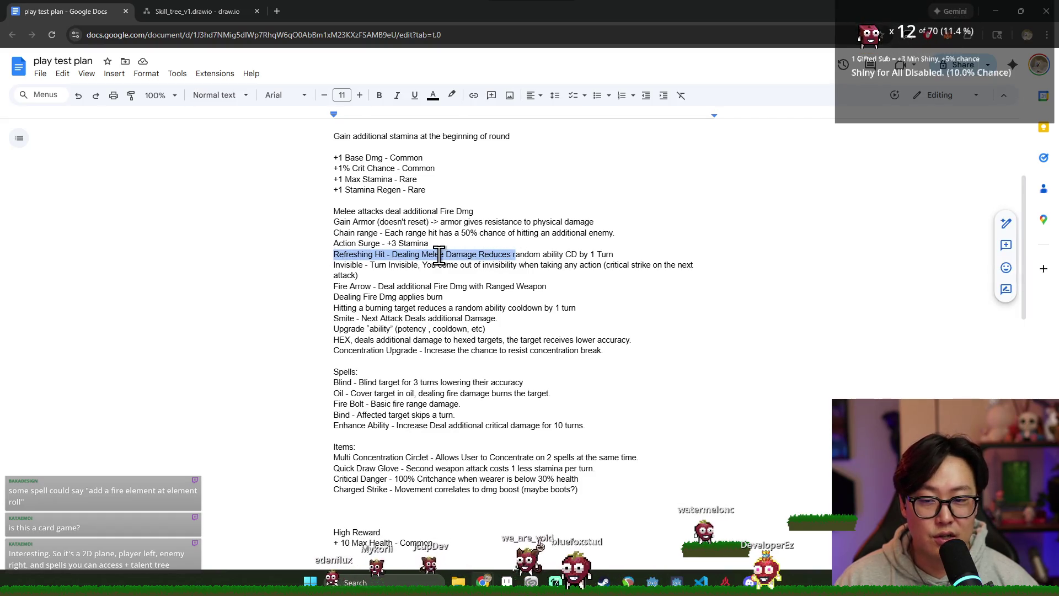
left_click(440, 256)
left_click_drag(447, 254, 487, 255)
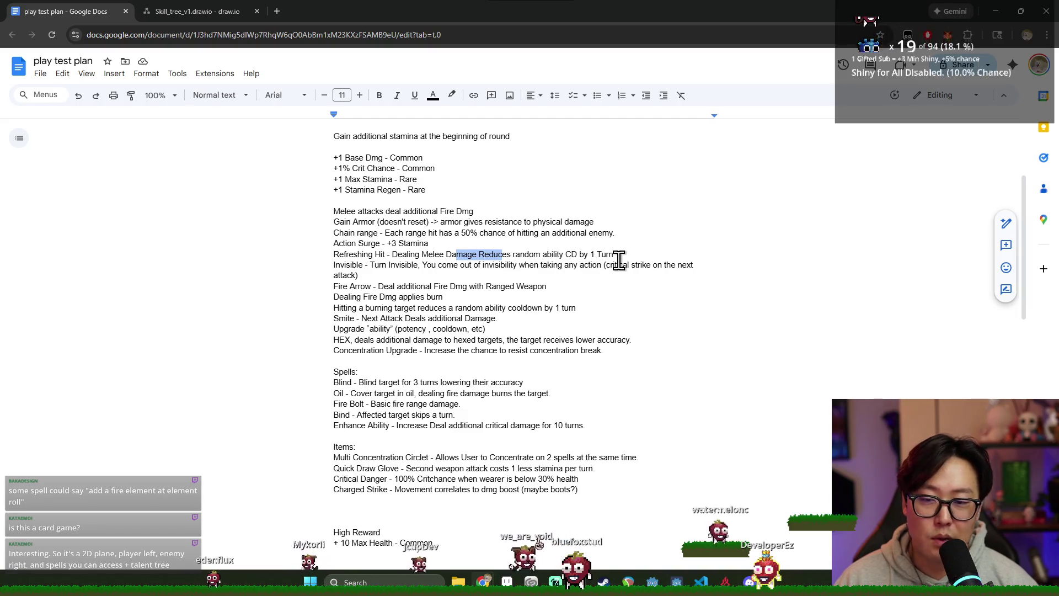
Glance at the window list, stay on the document, then return to the skill-tree diagram.
key("alt+Tab")
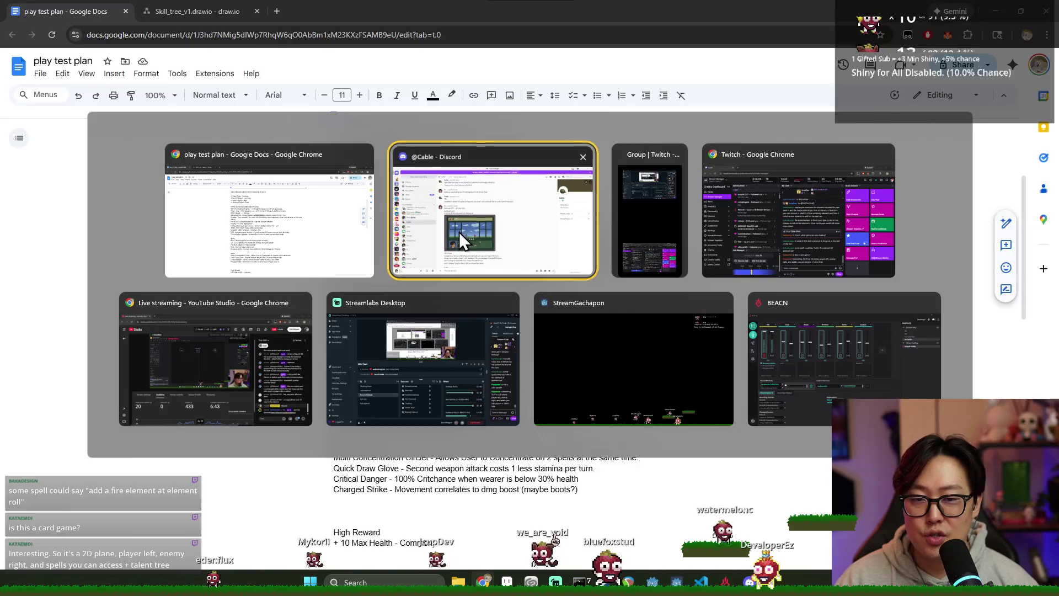
key("alt+Tab")
key("alt+Tab")
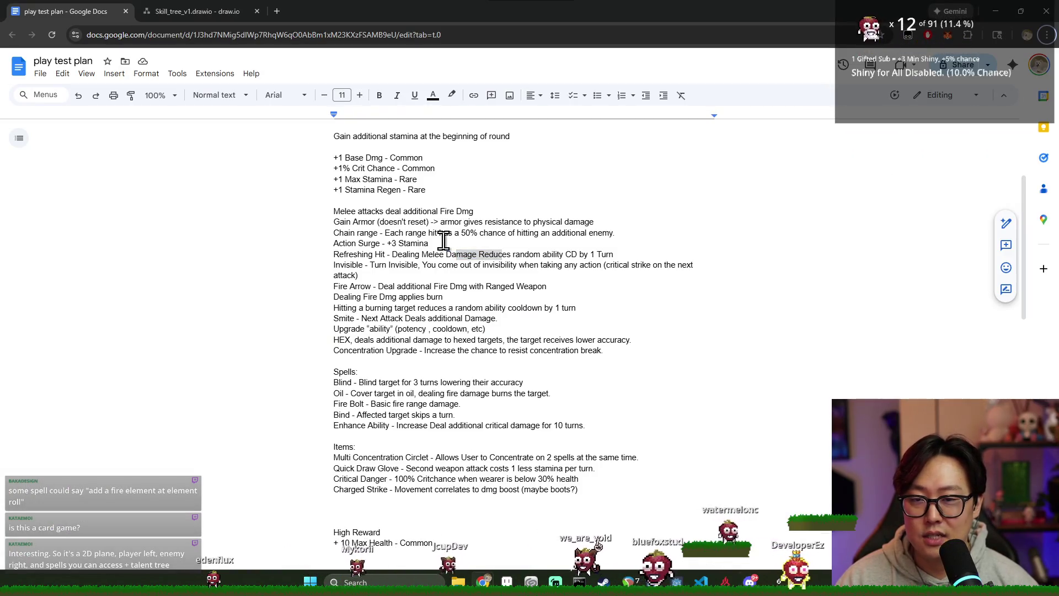
left_click(197, 11)
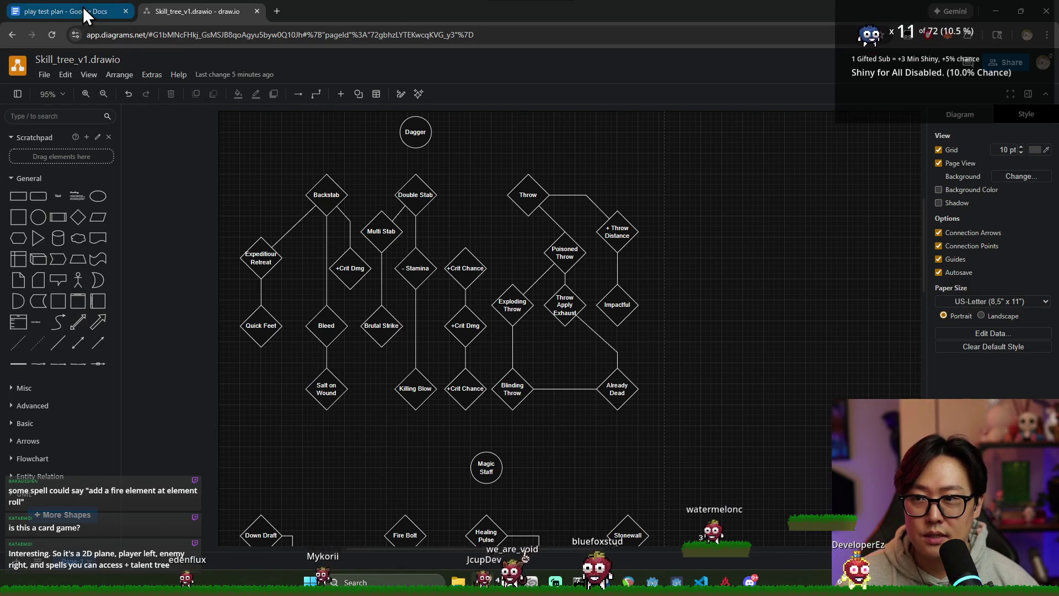
Flip between the skill-tree diagram and the play test plan, ending on the document's combat sections.
left_click(83, 10)
left_click(196, 10)
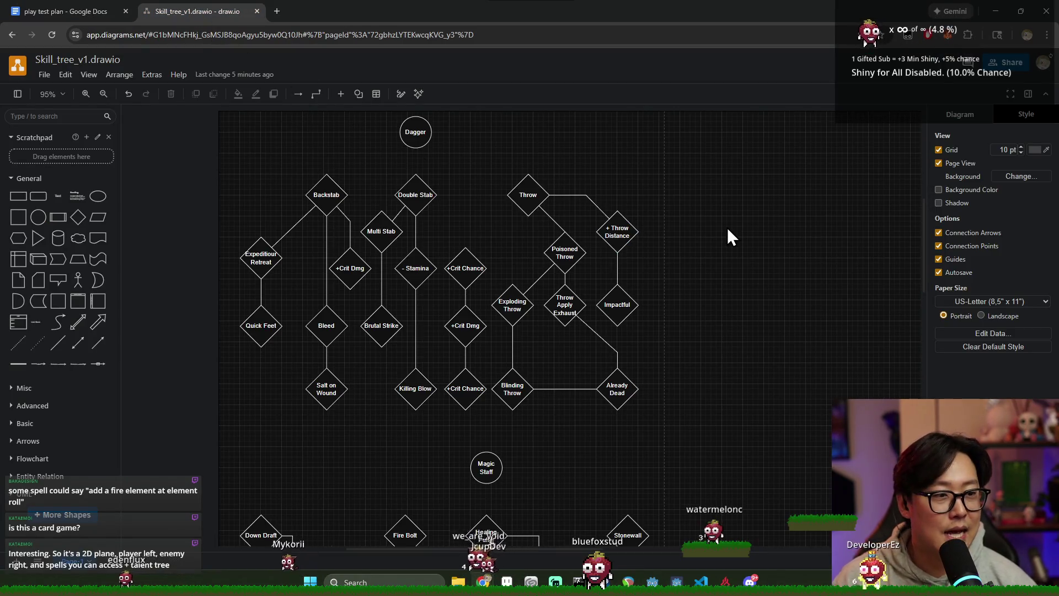
left_click(86, 11)
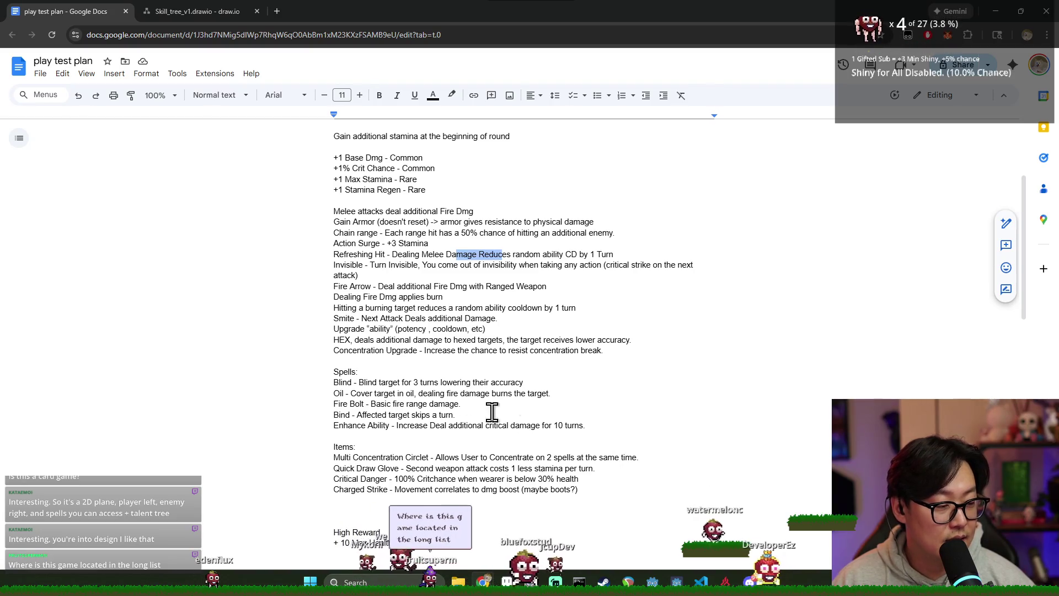
left_click(637, 382)
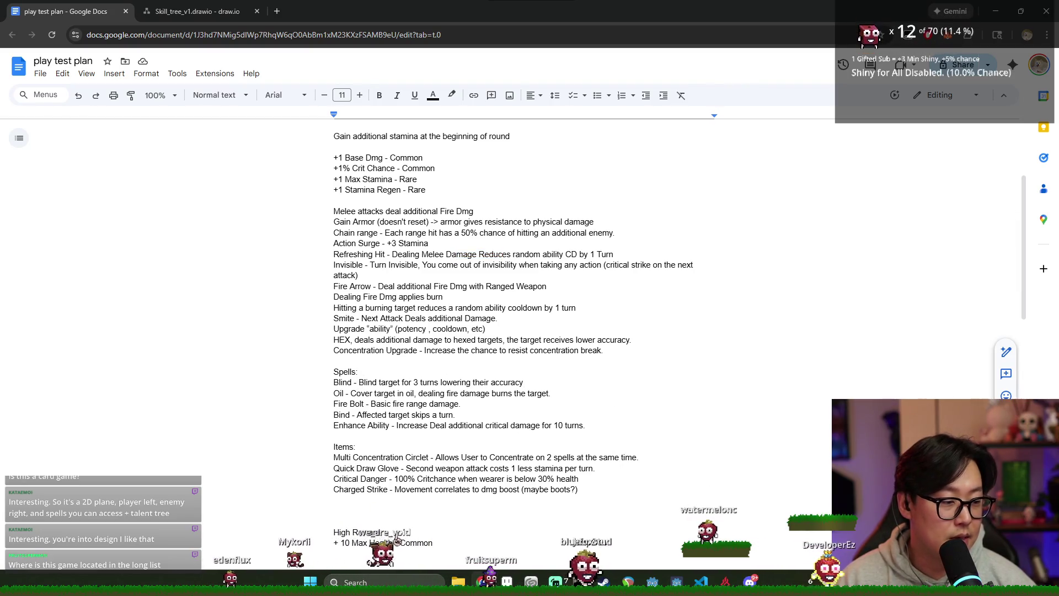
left_click(197, 11)
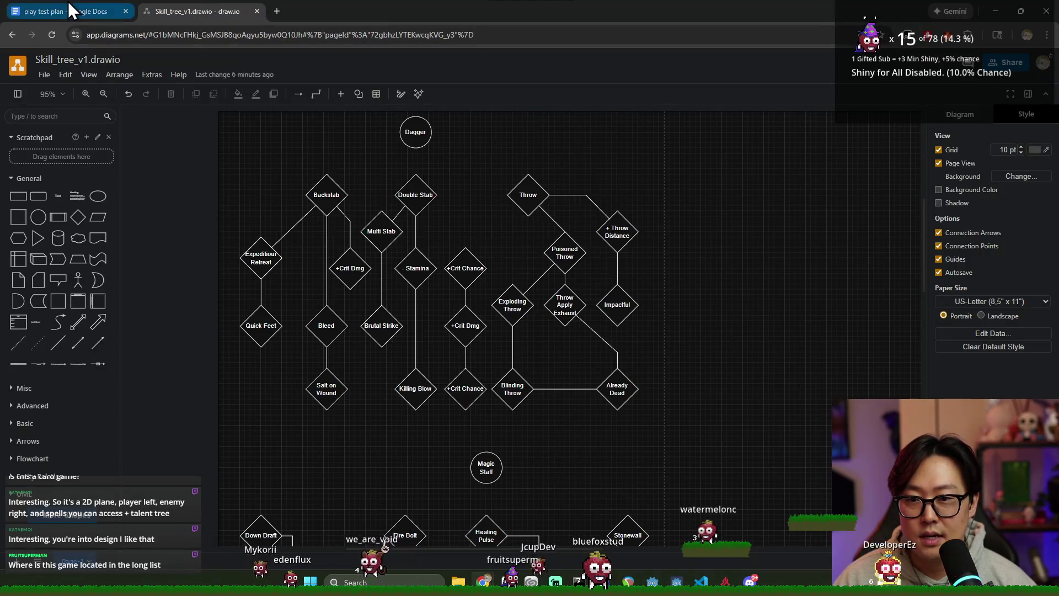
left_click(66, 11)
scroll(456, 248, "down", 8)
scroll(480, 256, "up", 4)
scroll(480, 257, "up", 2)
scroll(543, 303, "down", 4)
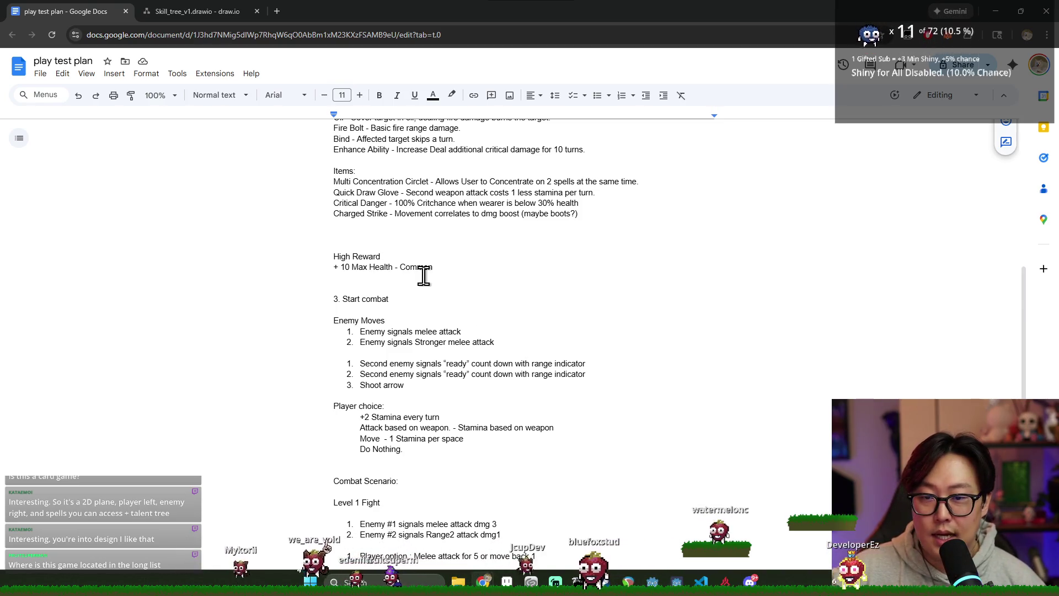
Glance at Discord, return to the play test plan and highlight the Enemy Moves section text.
left_click(426, 224)
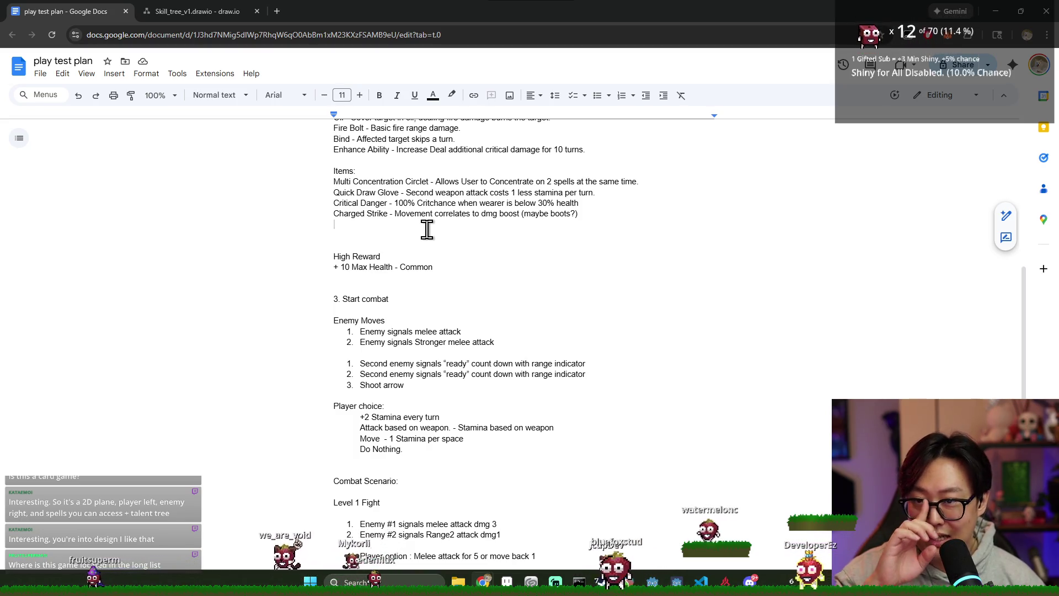
key("alt+Tab")
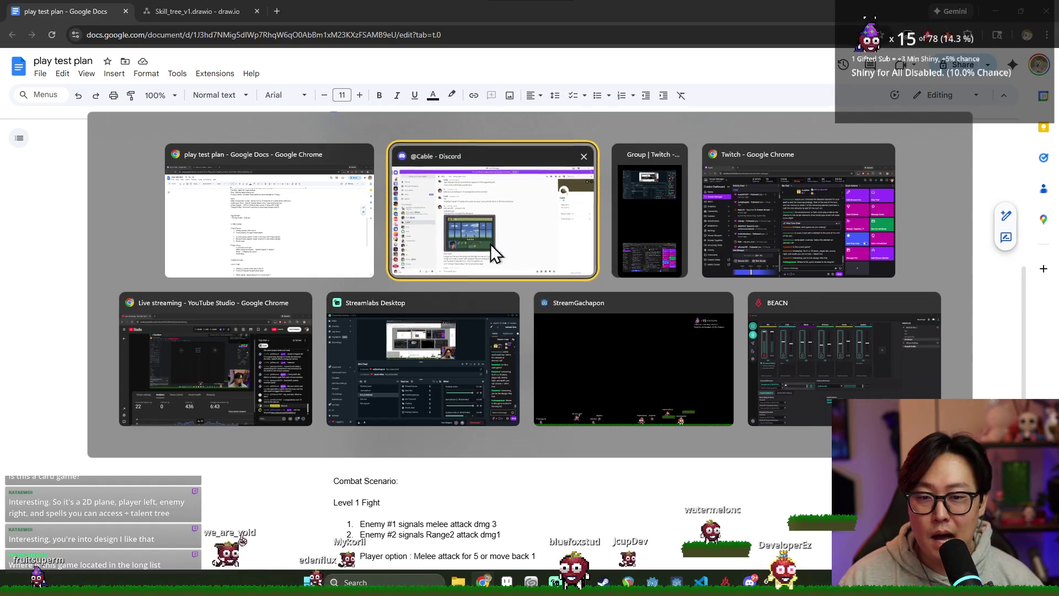
left_click(445, 314)
key("alt+Tab")
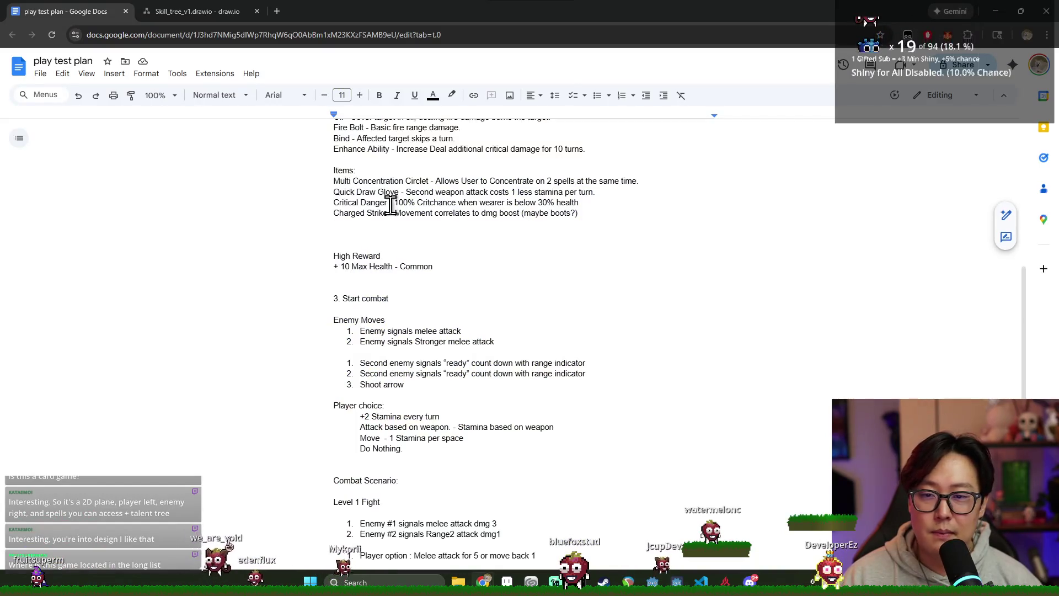
scroll(398, 213, "down", 4)
left_click_drag(331, 209, 492, 370)
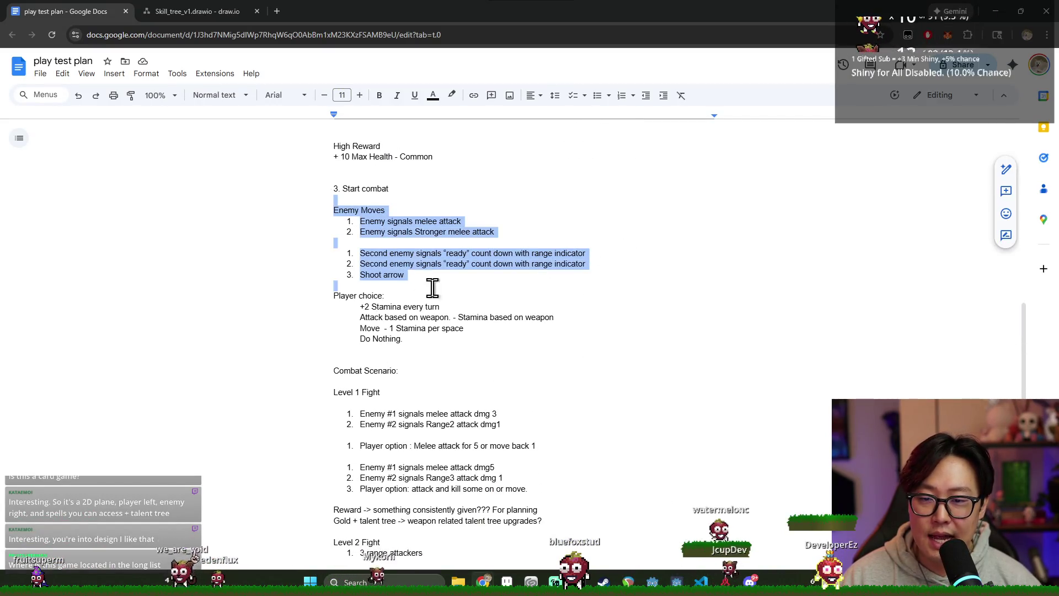
Highlight the Level 1 Fight enemy lines, the second fight round and the Reward planning lines in turn.
left_click(380, 392)
left_click_drag(331, 381, 439, 445)
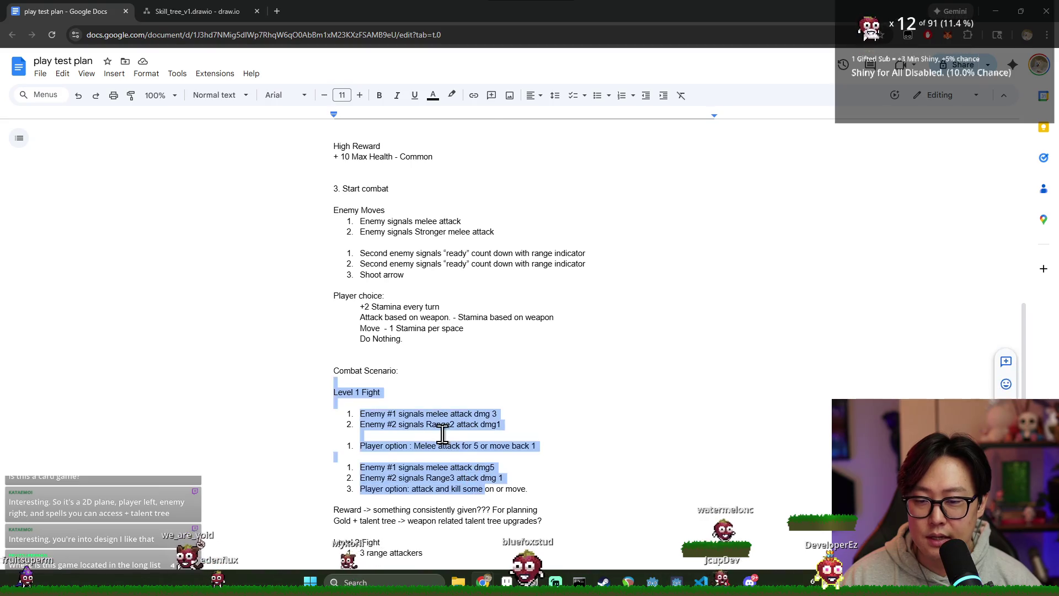
scroll(440, 445, "down", 2)
left_click(314, 276)
left_click_drag(334, 271, 444, 303)
left_click(356, 304)
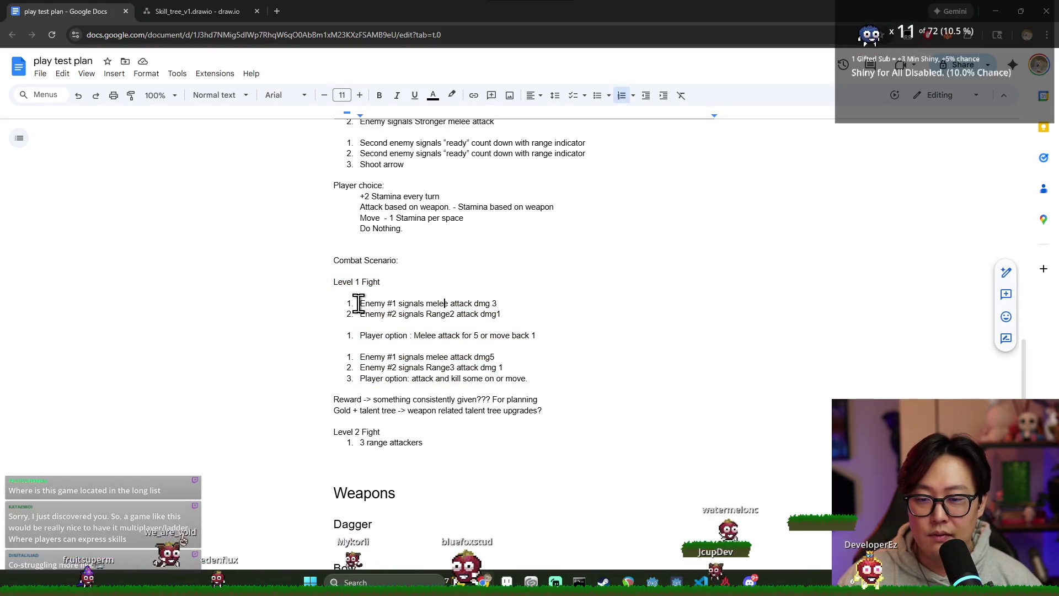
left_click_drag(356, 302, 500, 315)
left_click(497, 357)
left_click_drag(361, 357, 526, 378)
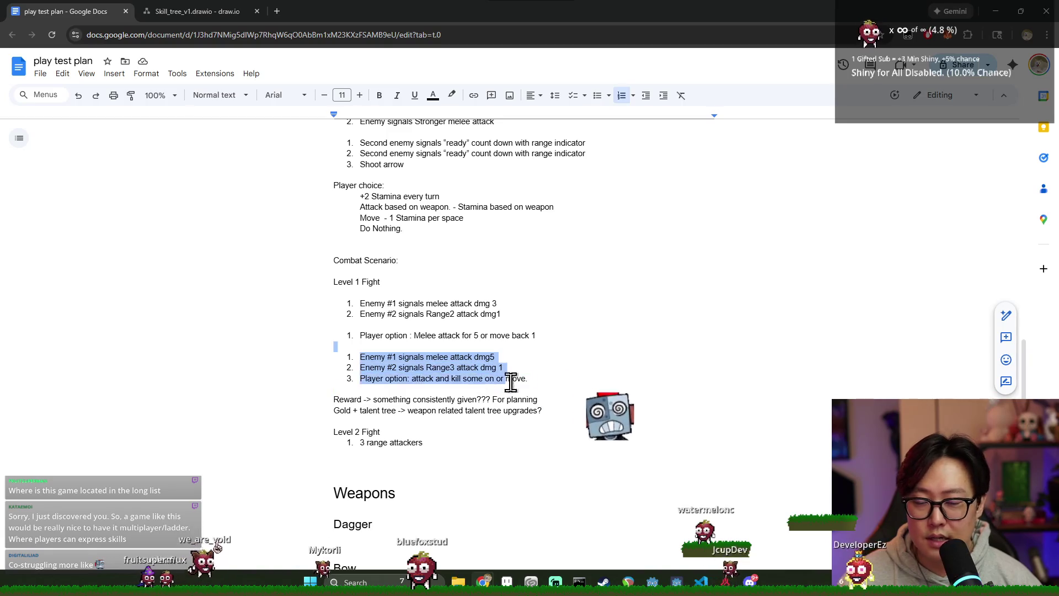
left_click(312, 399)
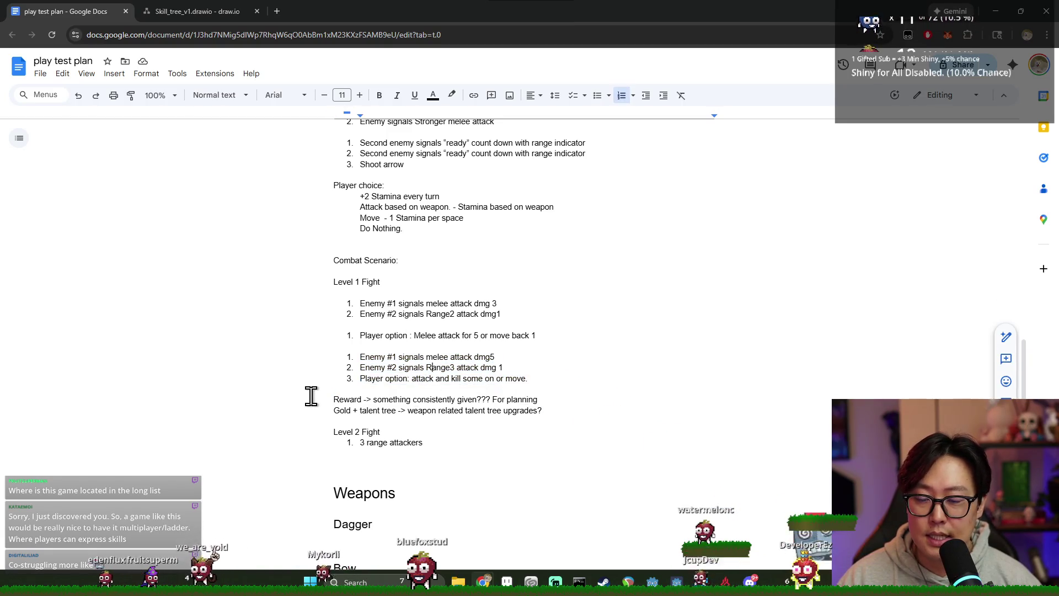
left_click_drag(332, 399, 550, 419)
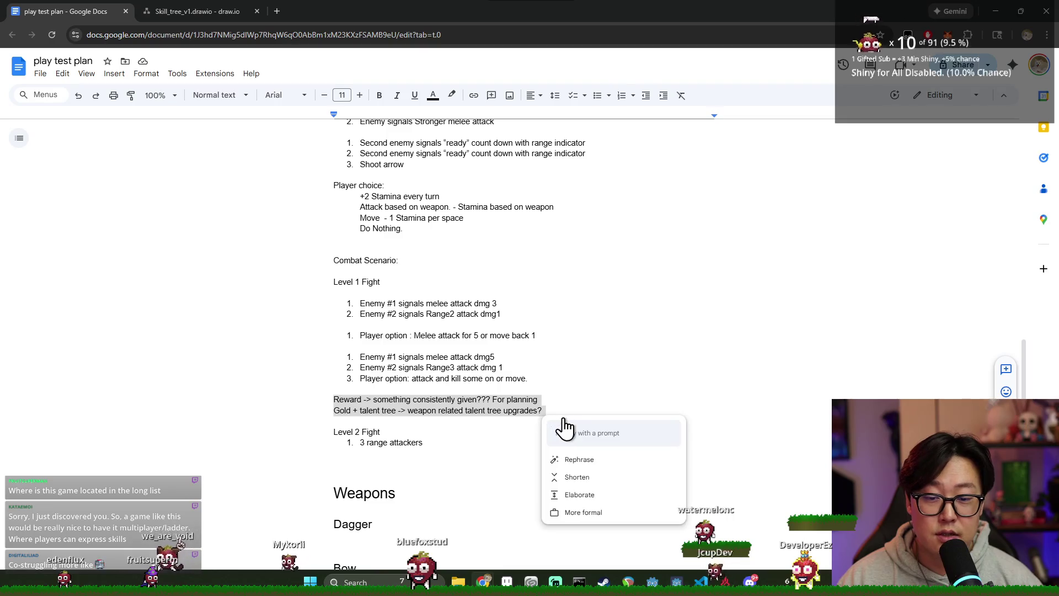
left_click(558, 415)
left_click_drag(542, 411, 332, 396)
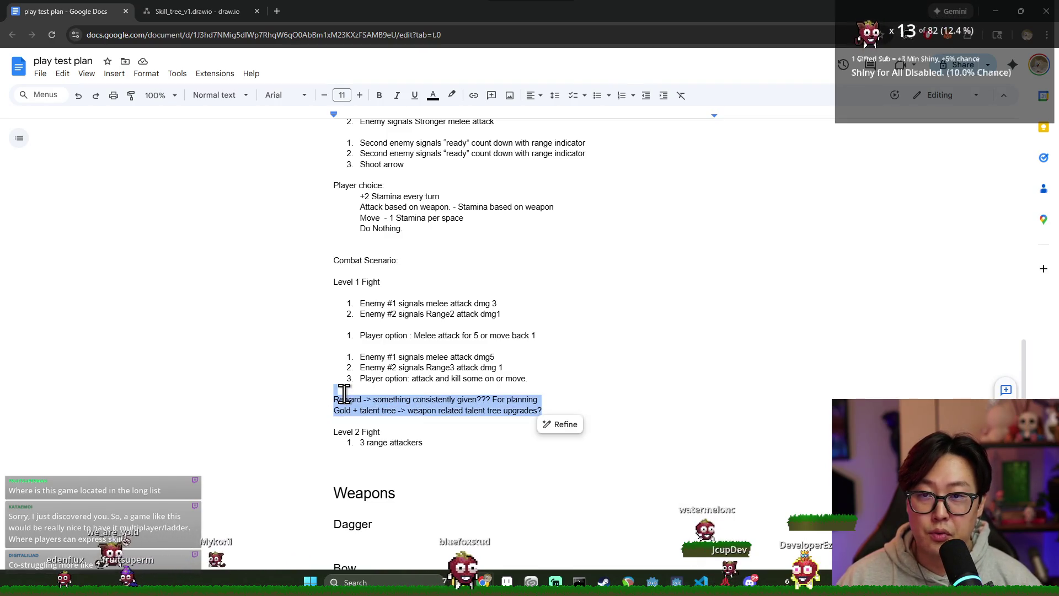
scroll(423, 405, "up", 10)
scroll(422, 406, "up", 3)
scroll(422, 331, "down", 3)
mouse_move(332, 158)
left_mouse_down()
mouse_move(522, 376)
mouse_move(544, 442)
left_mouse_up()
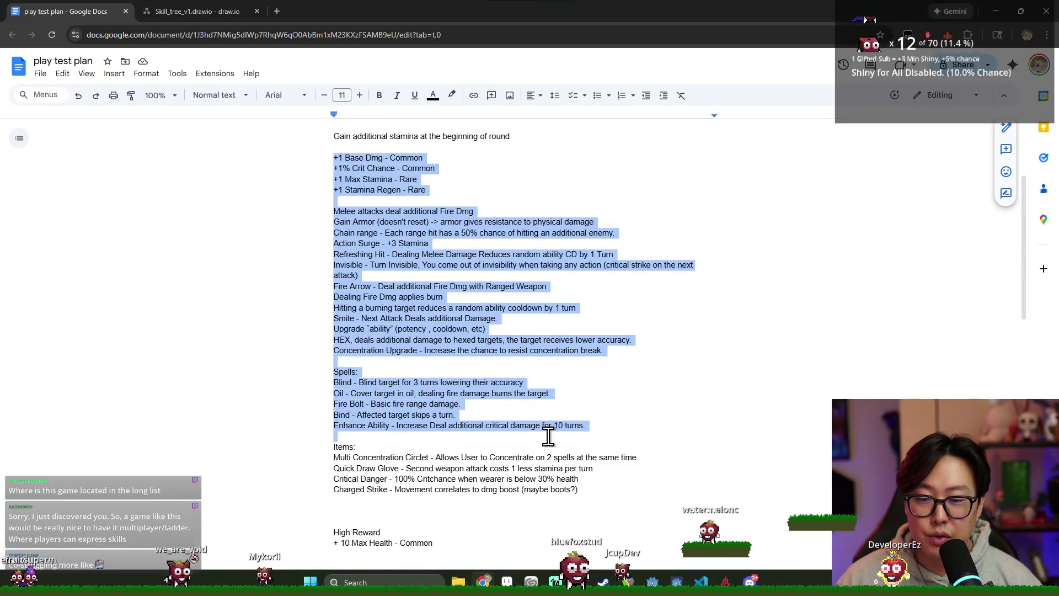
Highlight the +1 bonus lines and the Melee attacks through Smite abilities block.
left_click(431, 190)
left_click_drag(428, 190, 317, 150)
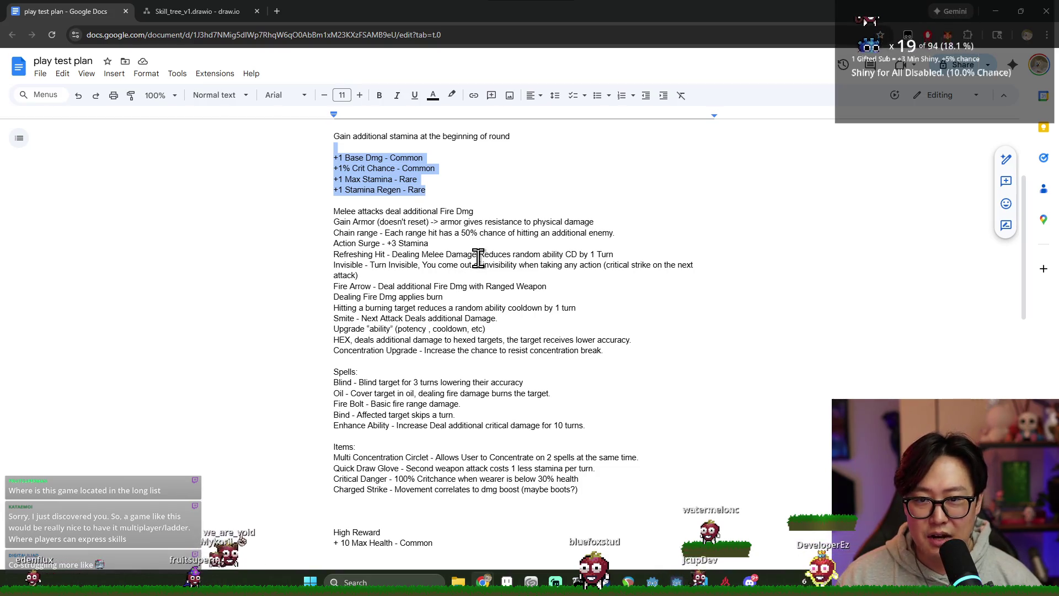
left_click_drag(334, 158, 397, 168)
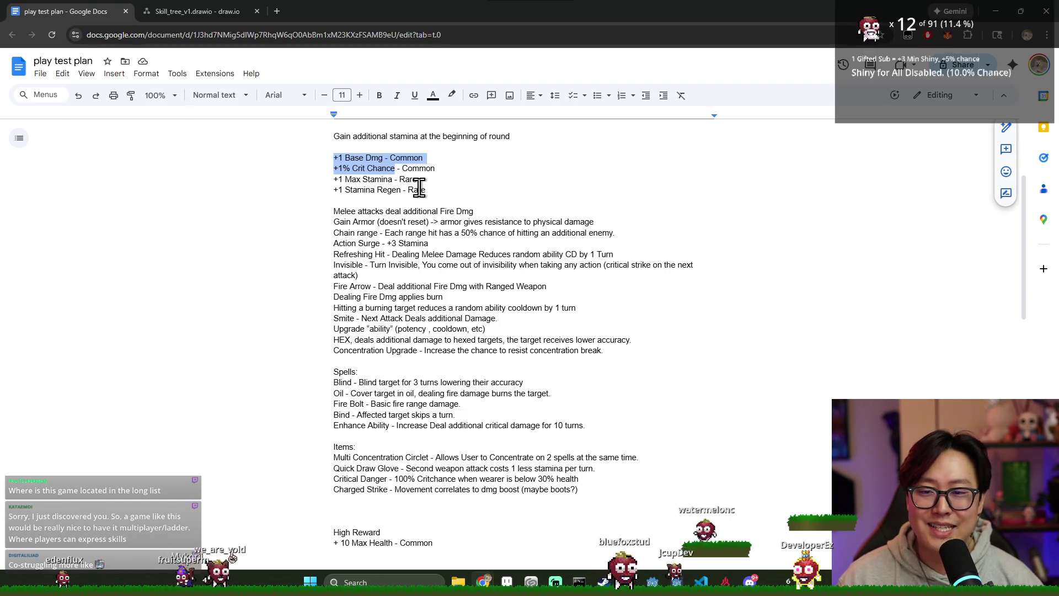
left_click_drag(333, 210, 473, 318)
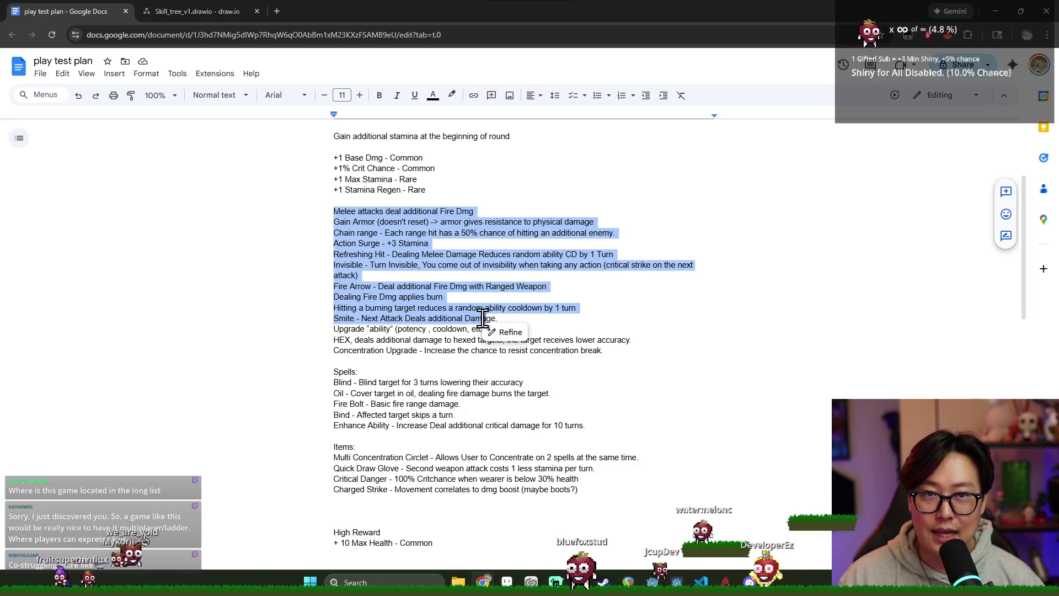
left_click(440, 292)
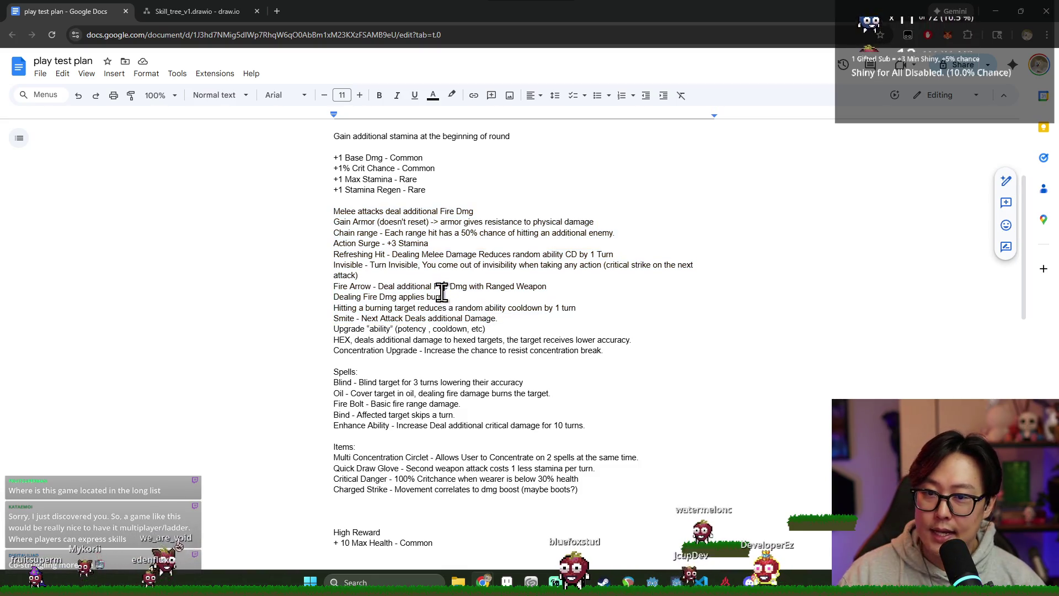
left_click_drag(333, 210, 486, 329)
left_click(488, 342)
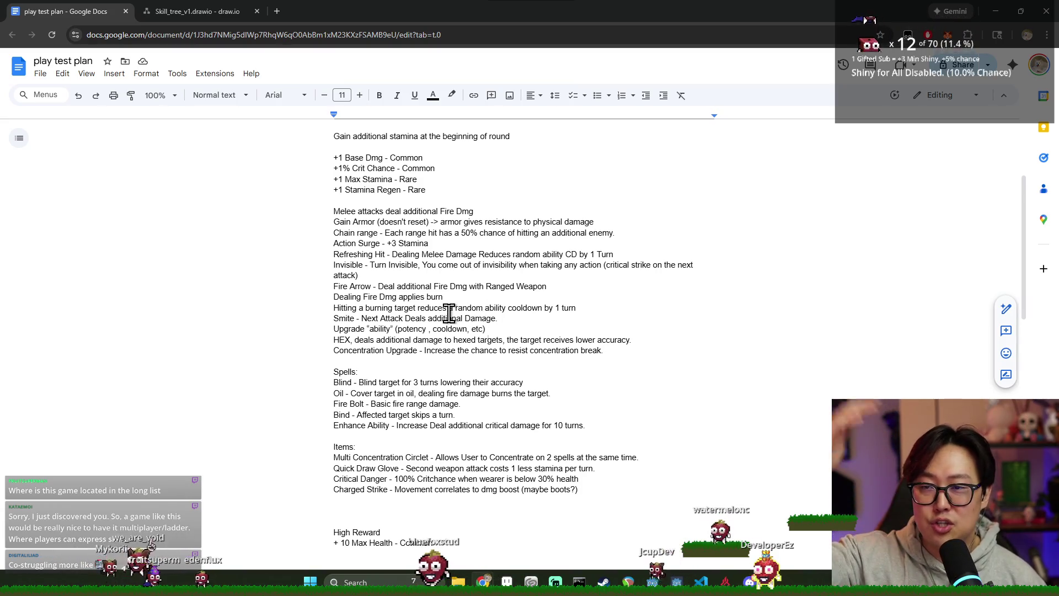
Close the Skill_tree_v1 diagram tab after a last look and start a new browser tab for draw.io.
left_click(191, 11)
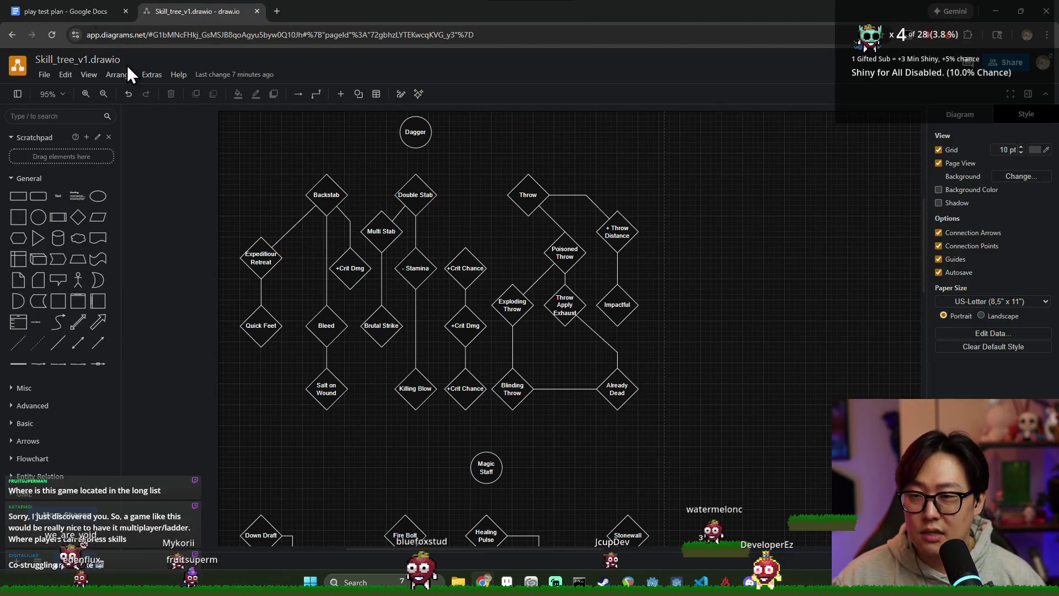
key("ctrl+shift+Tab")
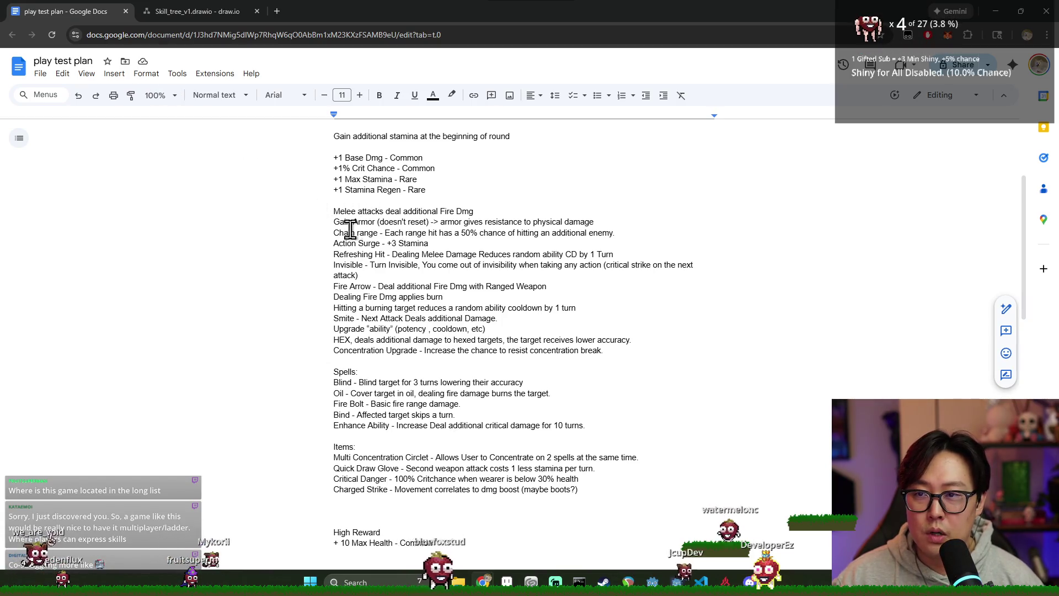
scroll(375, 214, "down", 4)
scroll(368, 245, "down", 4)
scroll(368, 245, "up", 2)
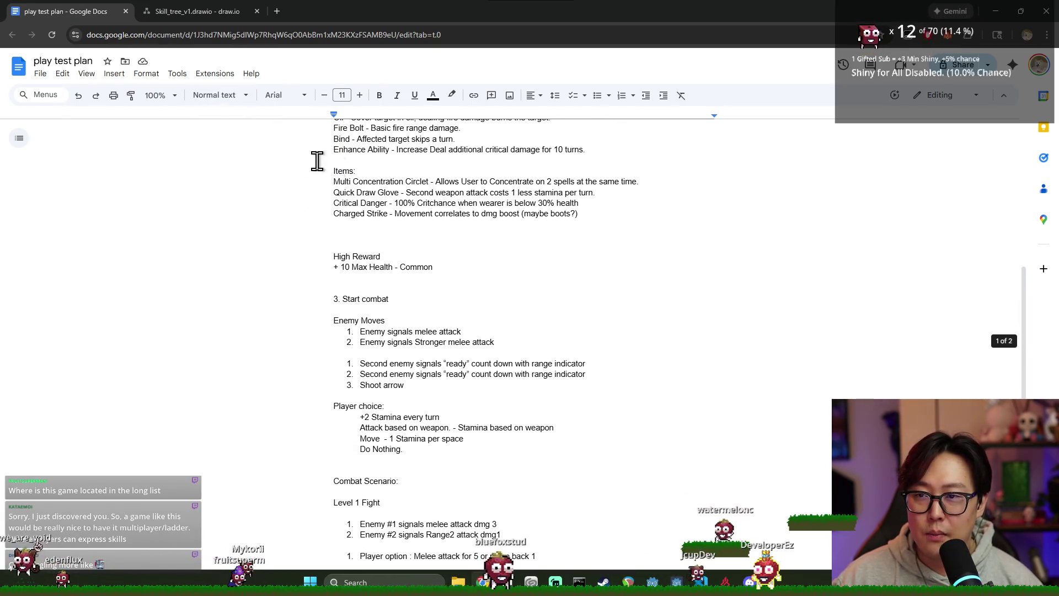
scroll(414, 223, "up", 3)
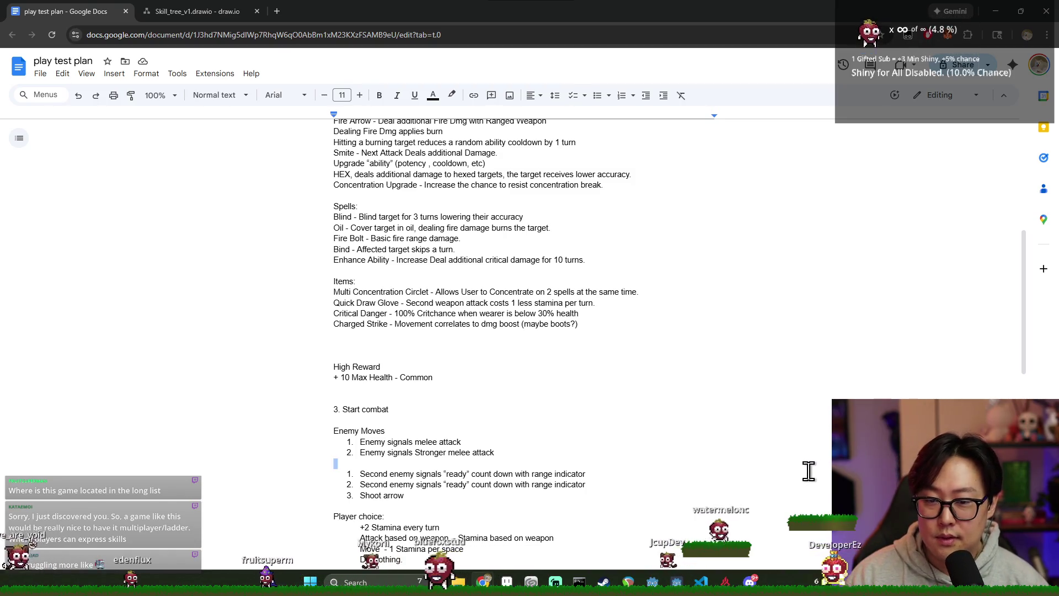
left_click(487, 377)
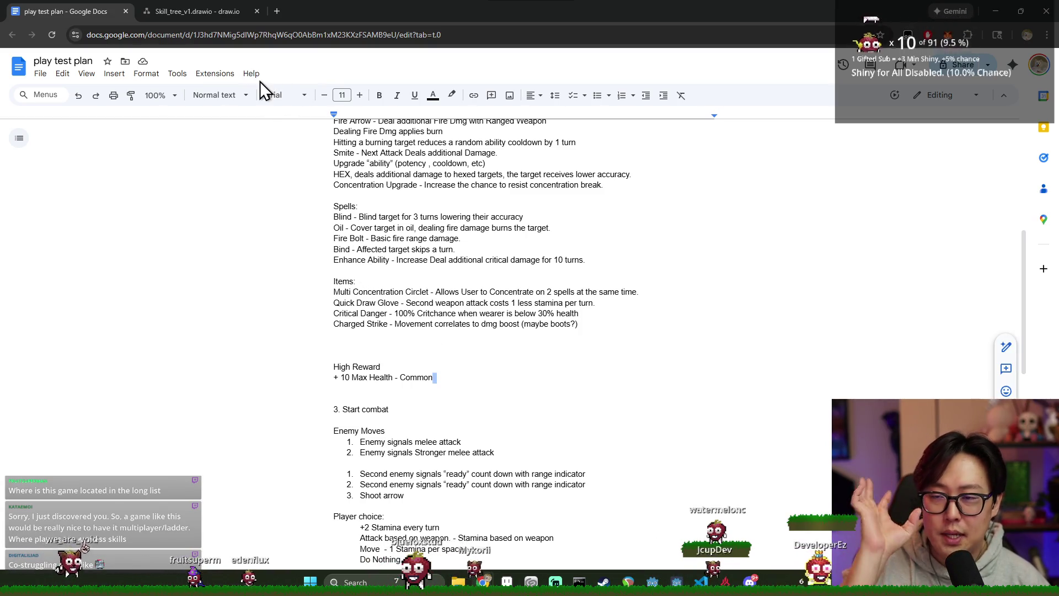
left_click(197, 10)
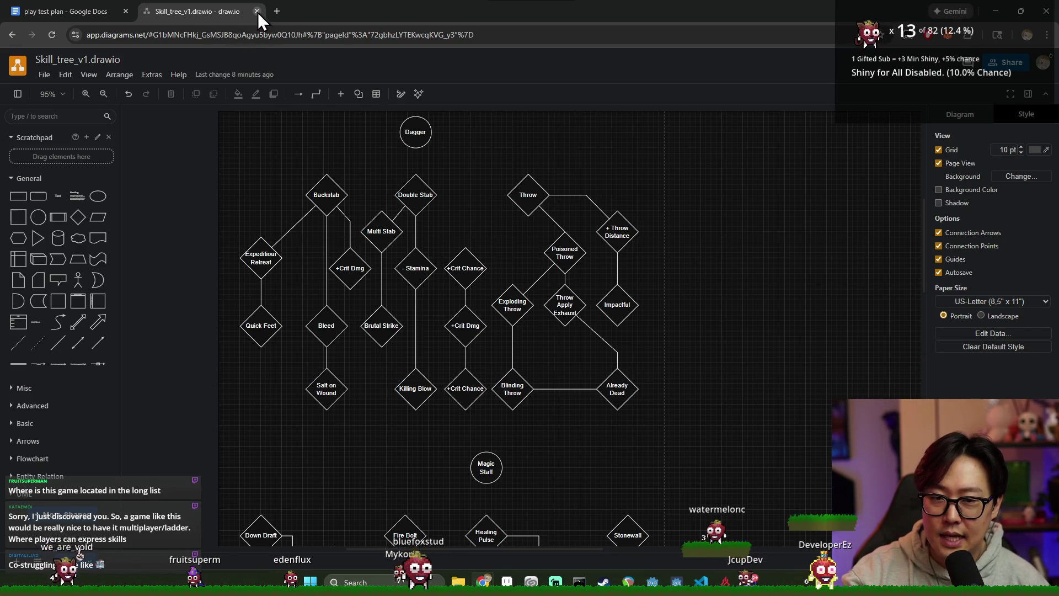
left_click(257, 13)
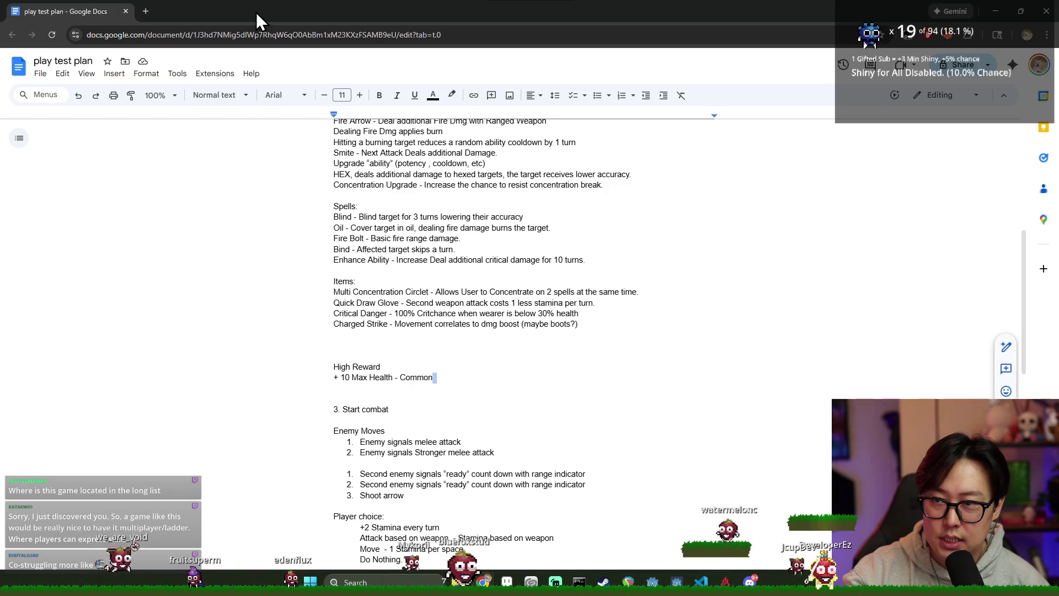
left_click(348, 195)
scroll(406, 240, "up", 2)
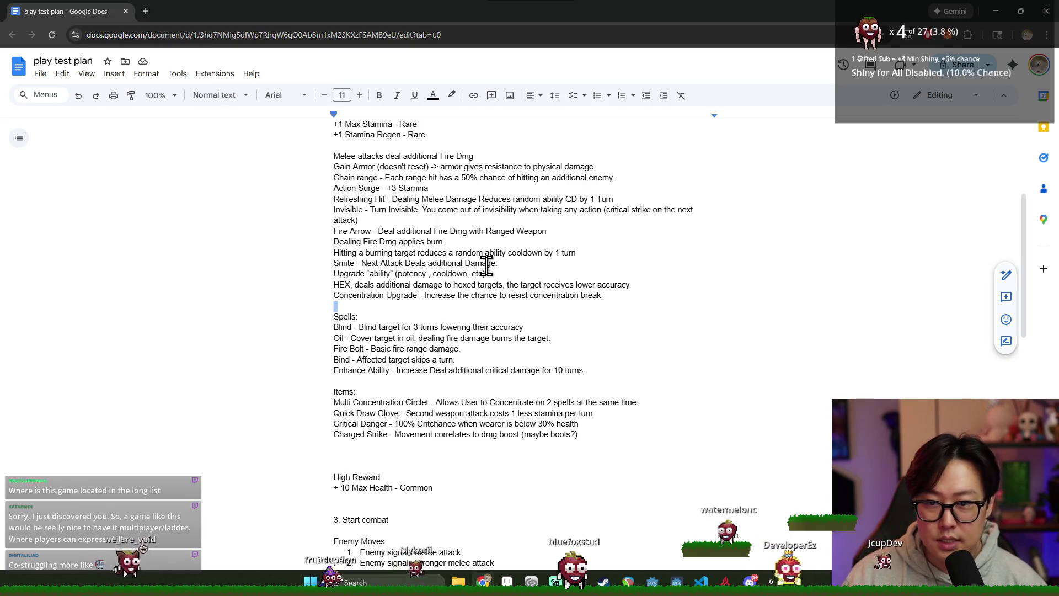
scroll(488, 263, "down", 1)
scroll(476, 306, "down", 1)
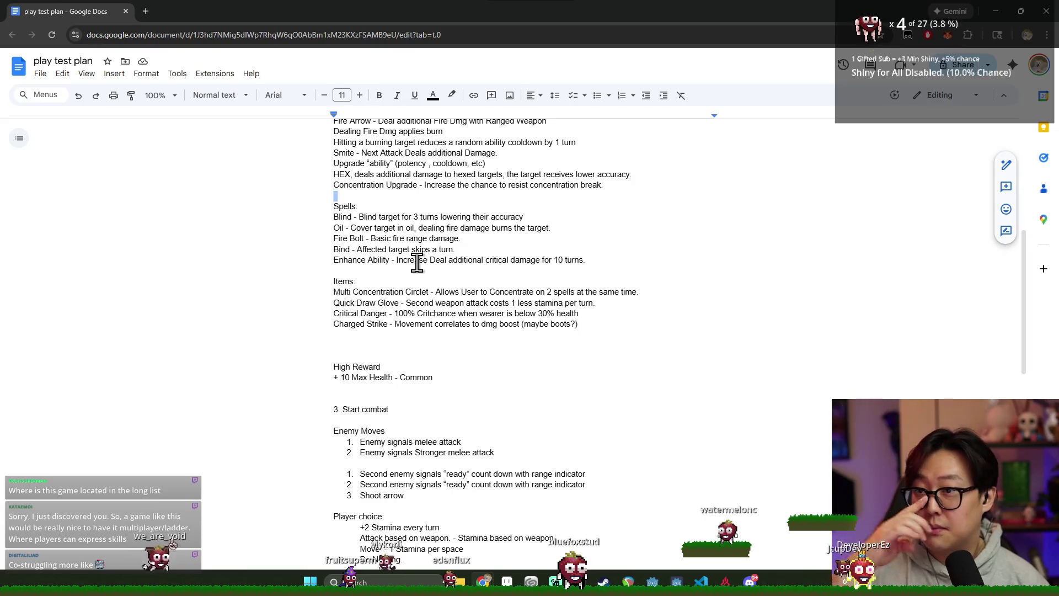
scroll(414, 256, "down", 1)
scroll(414, 256, "down", 1)
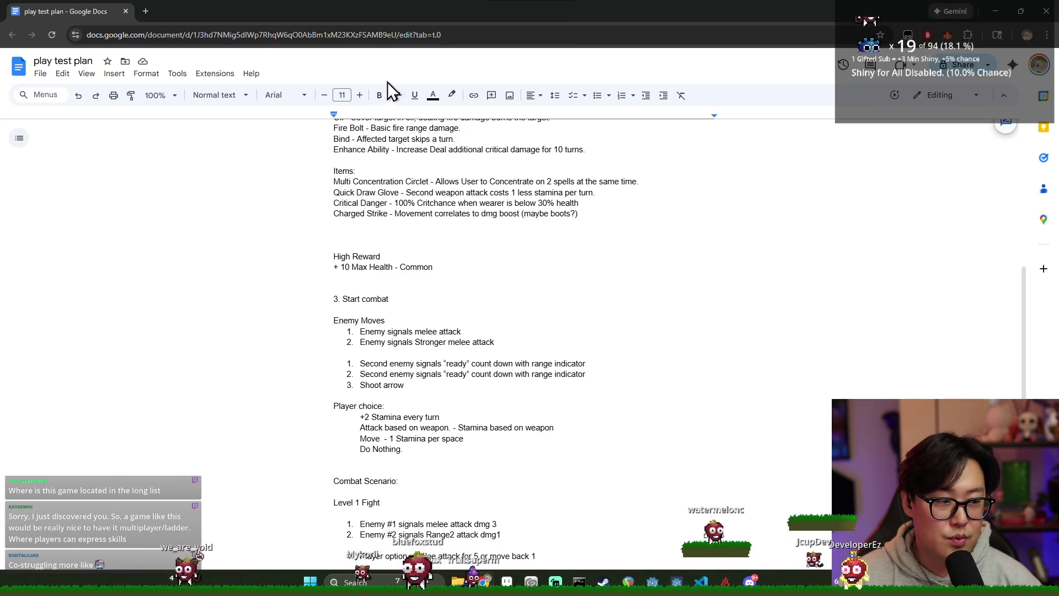
key("ctrl+t")
type("draw.io")
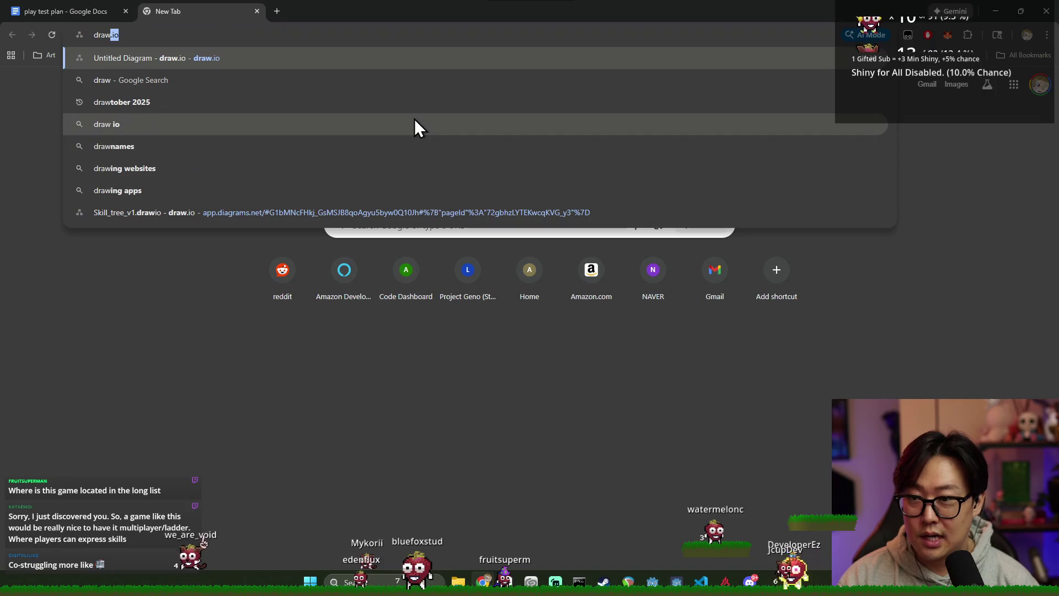
Load draw.io with a blank Untitled Diagram and bring up its rename dialog.
key("Return")
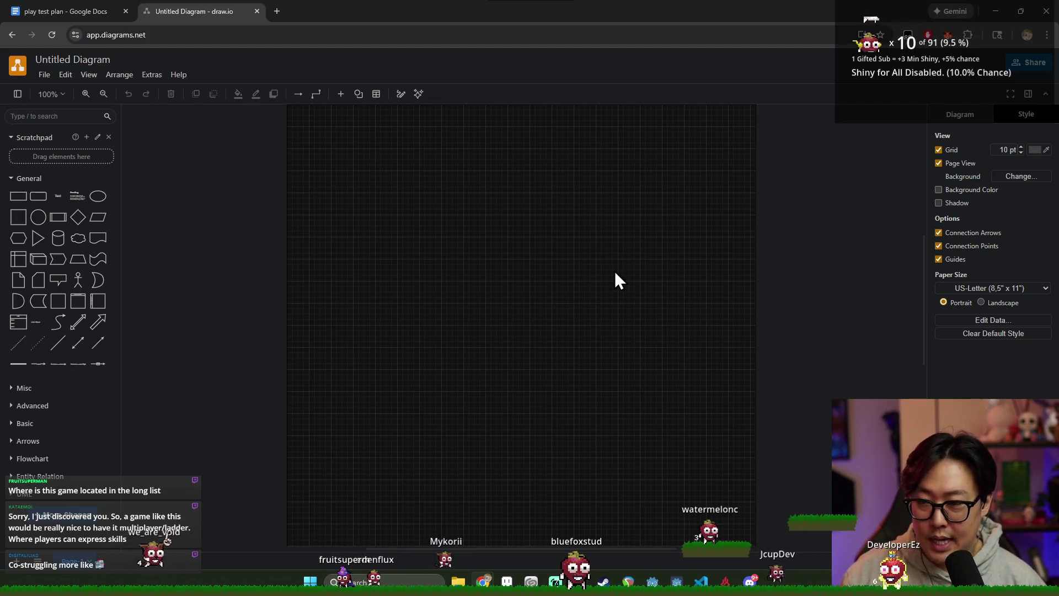
mouse_move(660, 291)
left_mouse_down()
mouse_move(562, 286)
mouse_move(568, 300)
left_mouse_up()
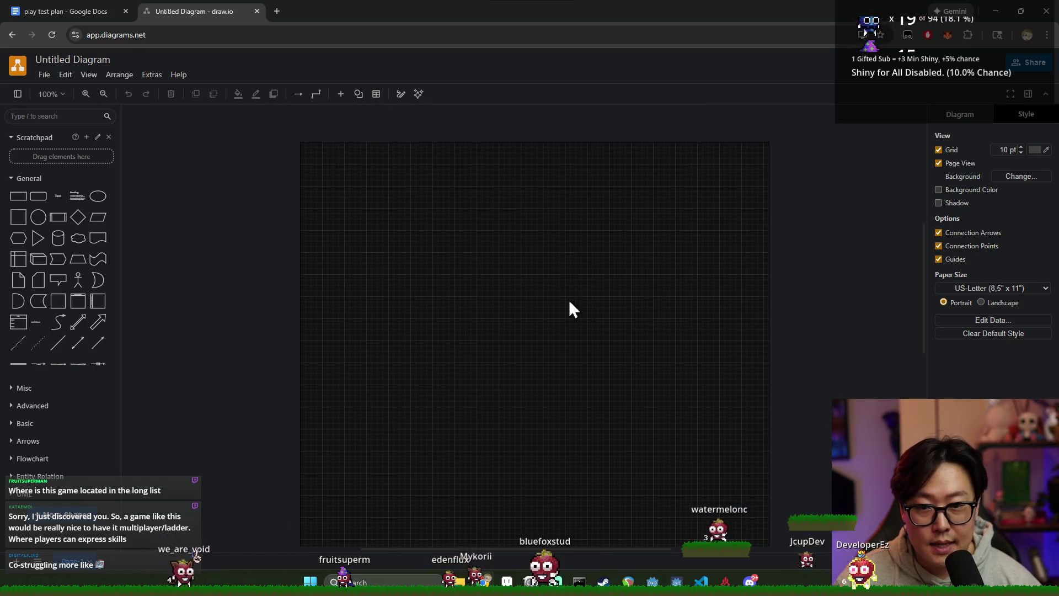
scroll(547, 294, "down", 2)
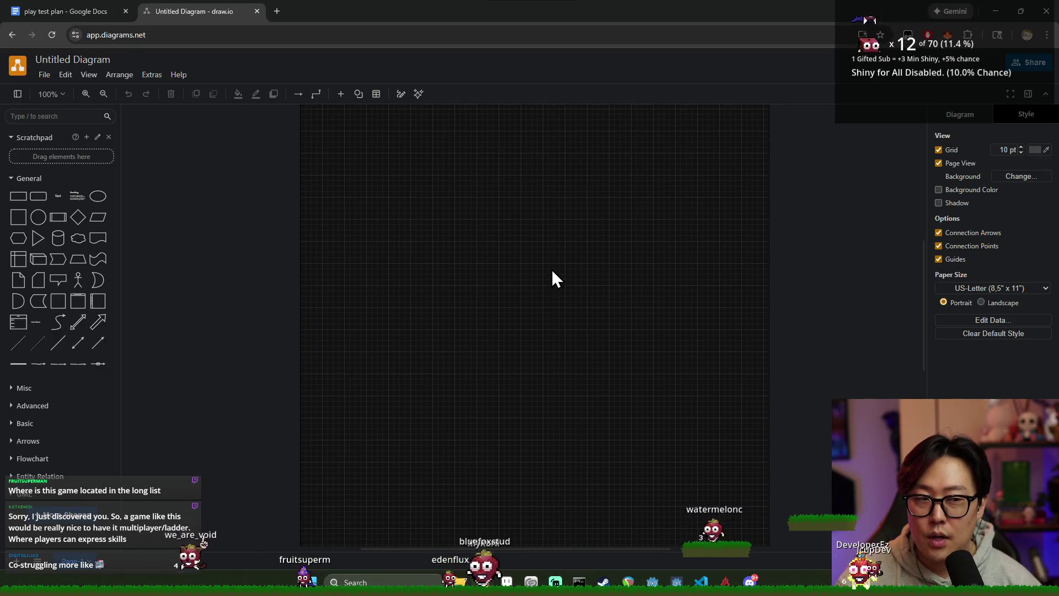
left_click(69, 60)
type("d")
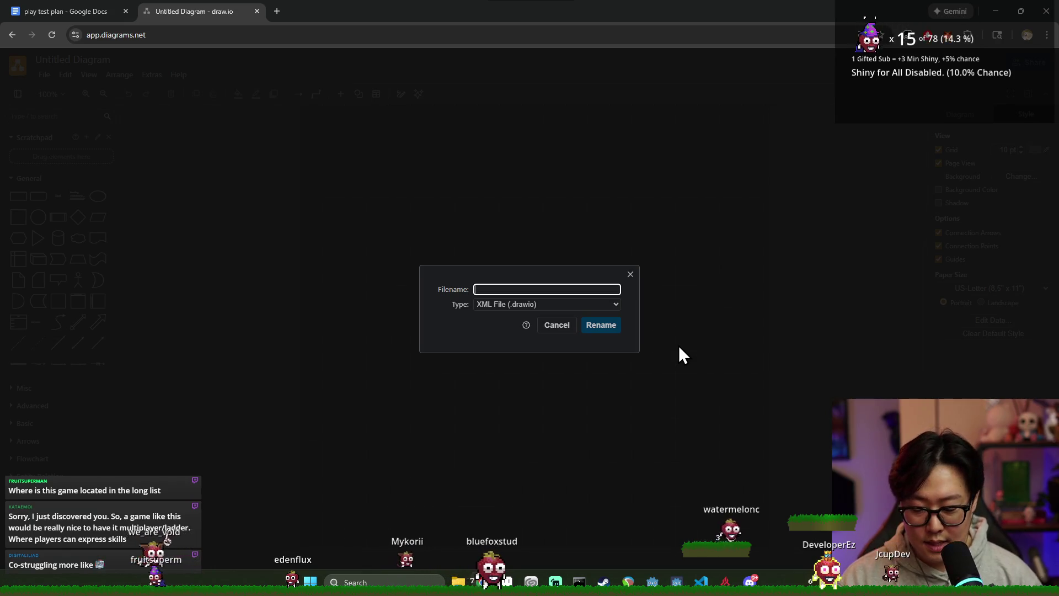
type("d")
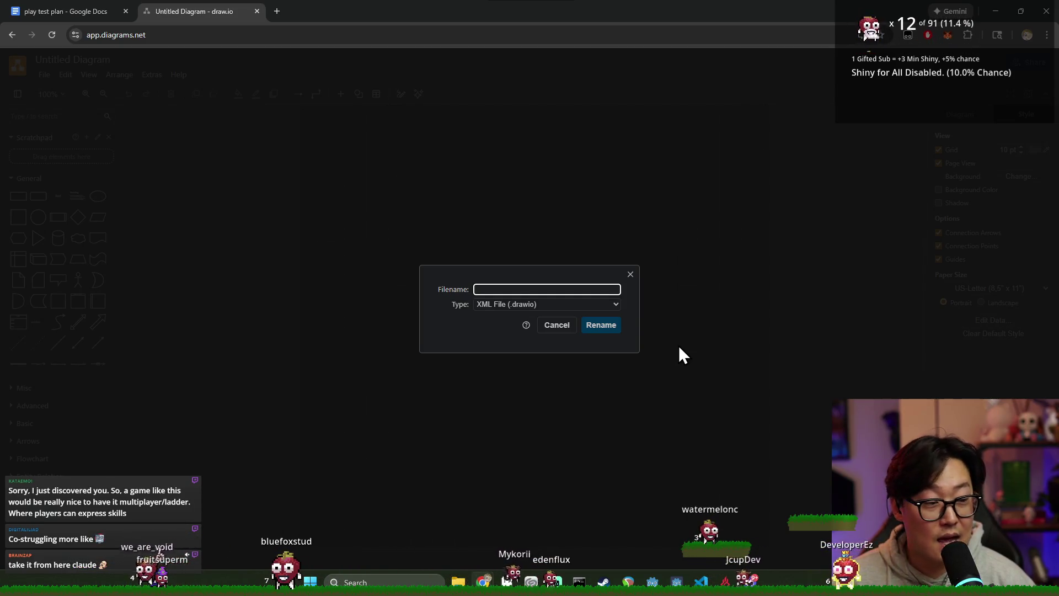
Dismiss the rename dialog, leaving the diagram named Untitled Diagram.
left_click(630, 274)
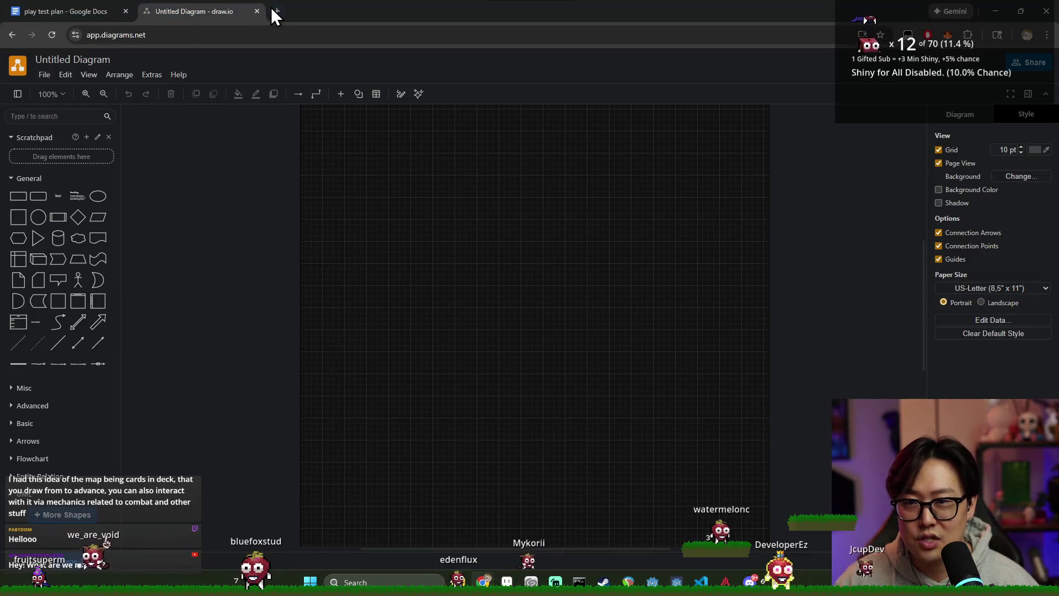
Briefly open a new browser tab beside the diagram, then close it again.
left_click(276, 11)
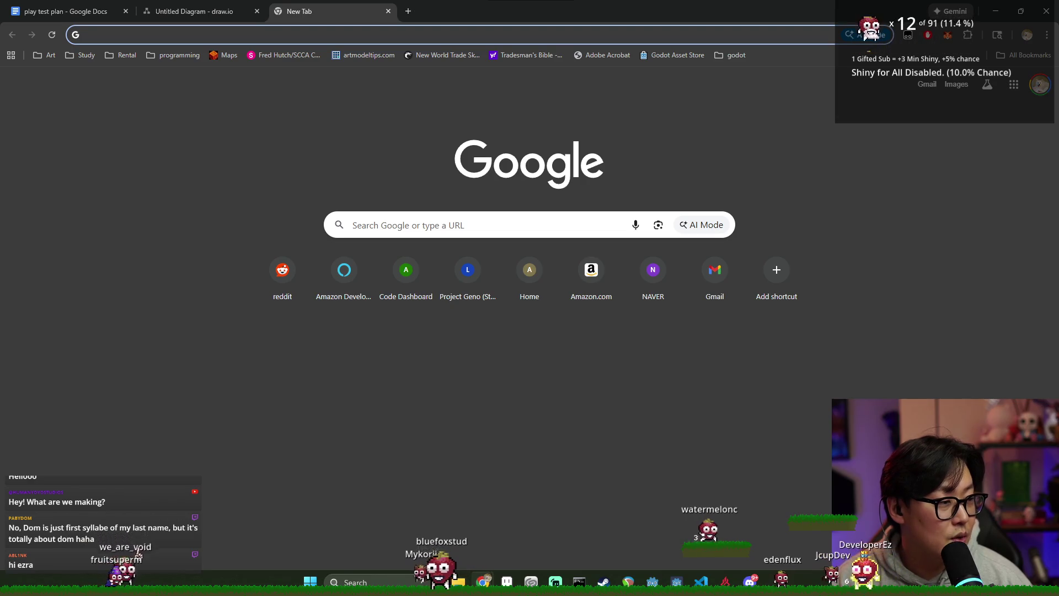
key("ctrl+w")
View the battle and world-map screenshots in the Discord DM, then return to the draw.io window.
key("alt+Tab")
left_click(774, 242)
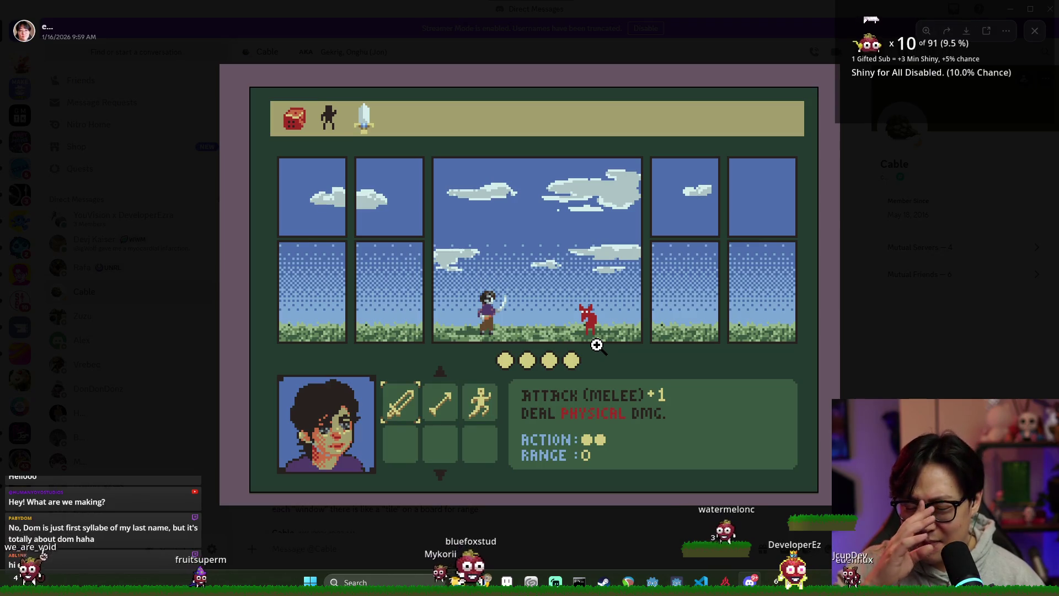
left_click(880, 293)
scroll(569, 295, "up", 5)
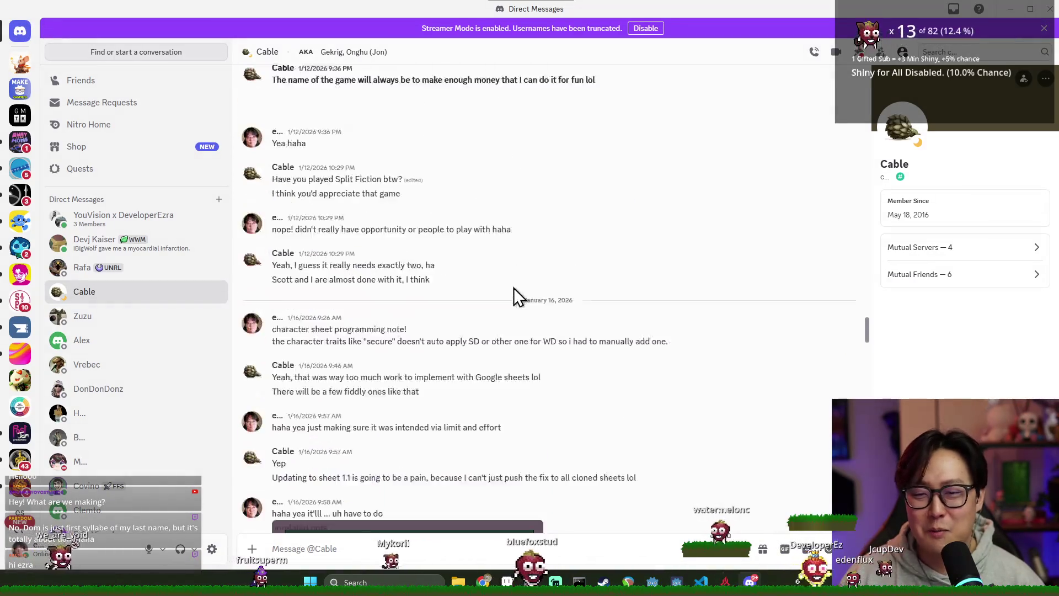
scroll(458, 250, "up", 5)
scroll(475, 270, "up", 5)
scroll(470, 275, "up", 5)
scroll(442, 284, "up", 3)
scroll(488, 305, "down", 5)
scroll(513, 317, "down", 5)
scroll(495, 313, "down", 5)
scroll(484, 296, "down", 3)
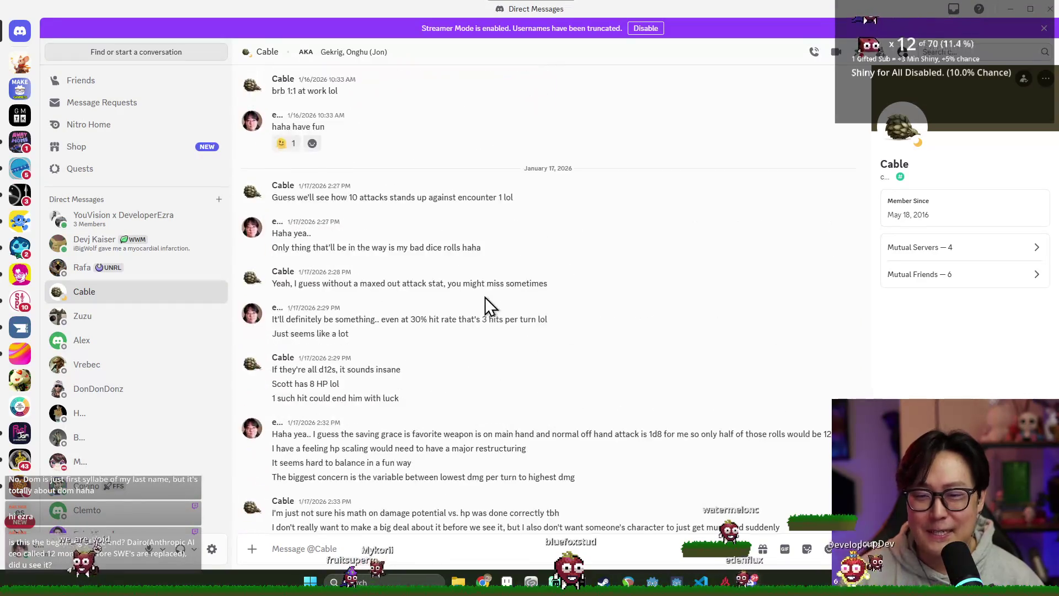
scroll(485, 297, "up", 5)
scroll(450, 257, "up", 3)
left_click(447, 260)
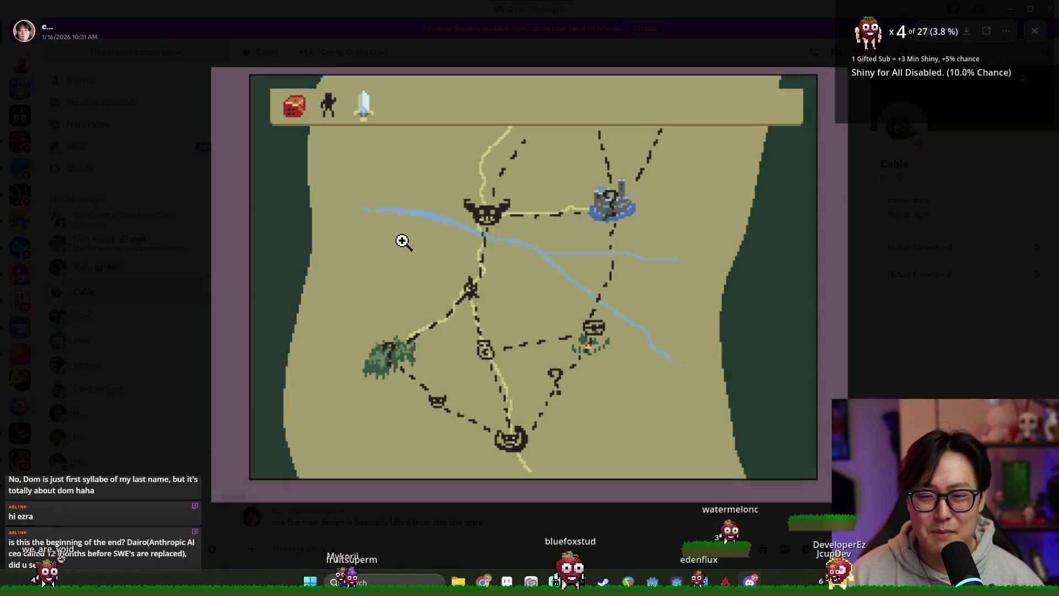
key("Escape")
key("alt+Tab")
left_click(522, 234)
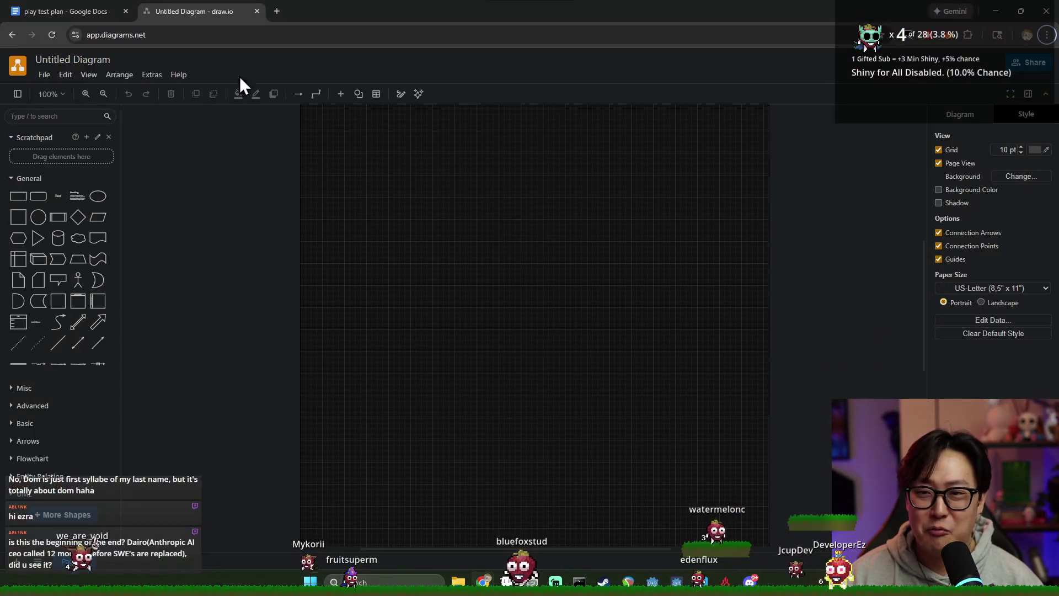
left_click(87, 9)
scroll(520, 301, "down", 3)
scroll(496, 289, "down", 4)
scroll(496, 290, "down", 3)
scroll(488, 289, "up", 5)
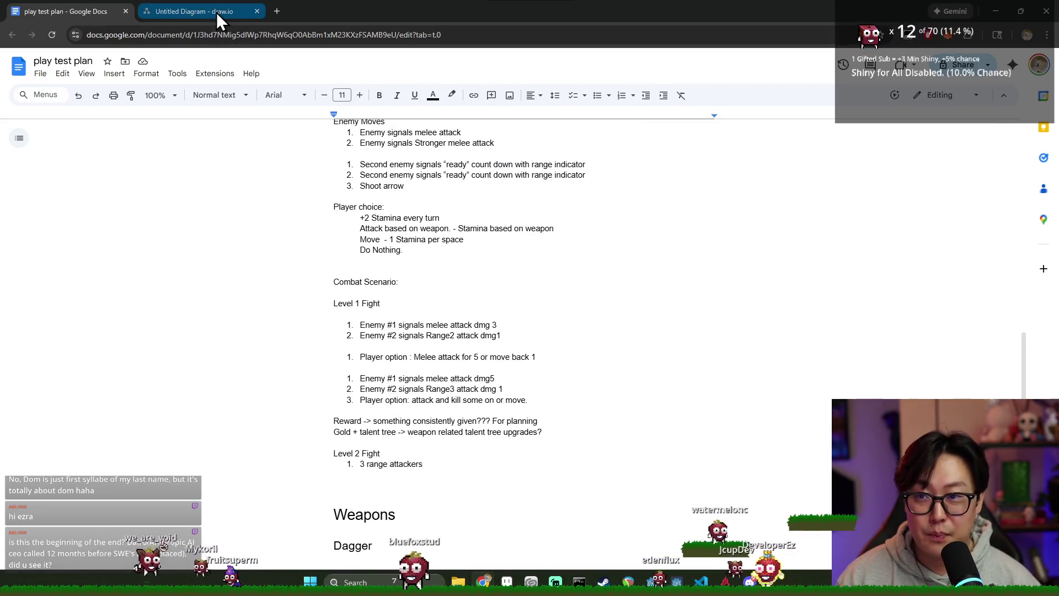
left_click(216, 12)
left_click(110, 9)
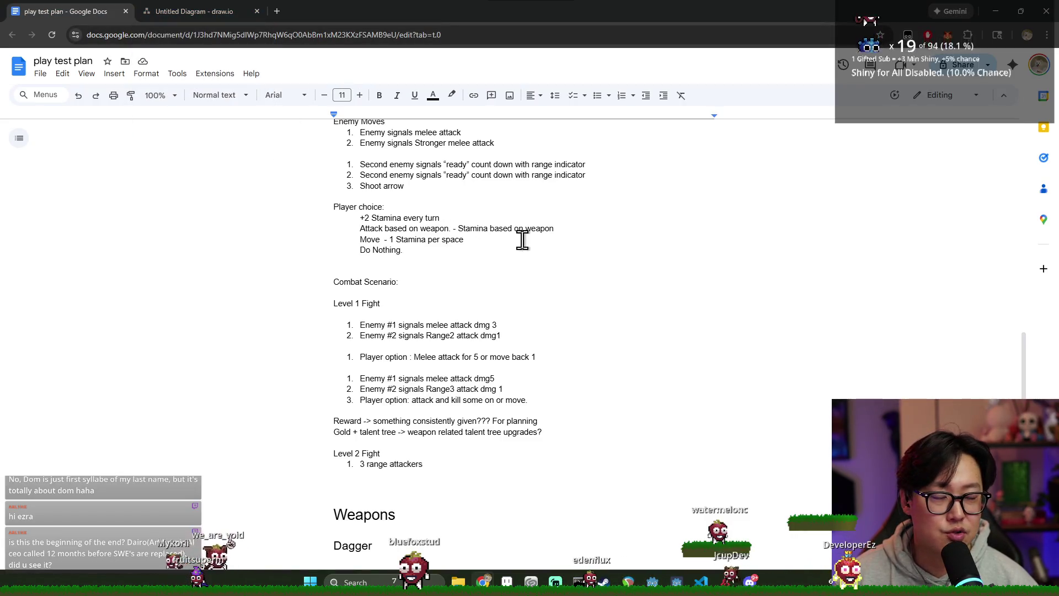
scroll(628, 286, "up", 3)
scroll(596, 281, "up", 3)
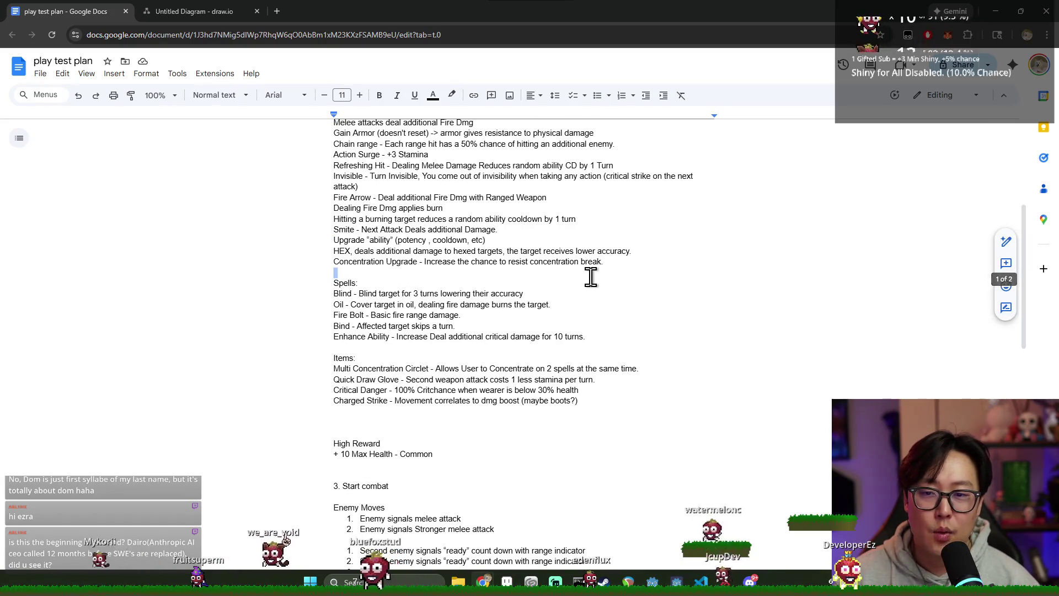
left_click(192, 11)
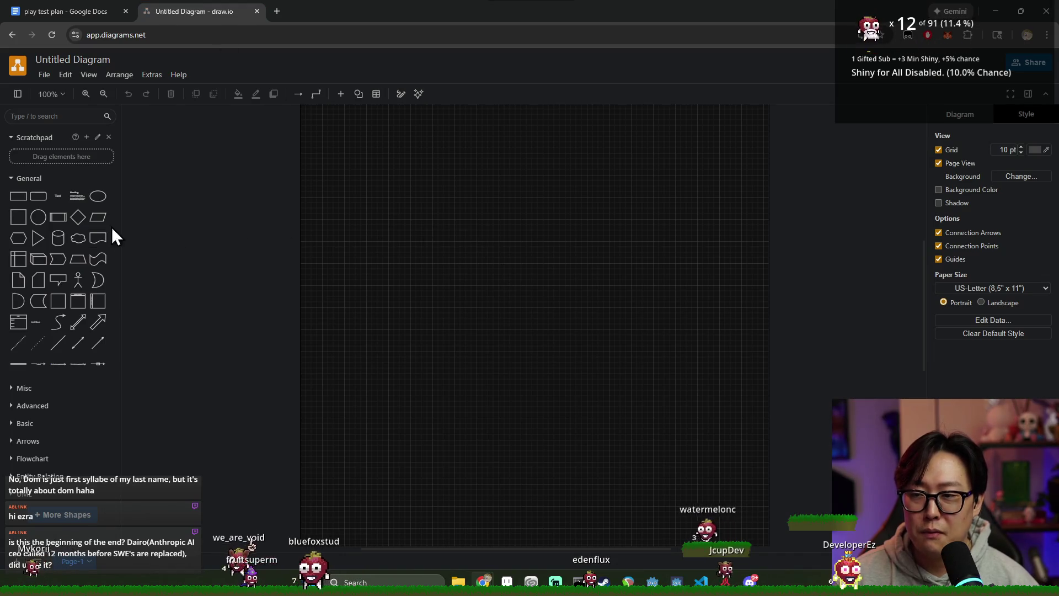
Add a wide decision diamond labelled Palyer Chooses Weapon near the top centre.
left_click(78, 217)
mouse_move(480, 218)
left_mouse_down()
mouse_move(546, 220)
mouse_move(556, 195)
mouse_move(540, 187)
left_mouse_up()
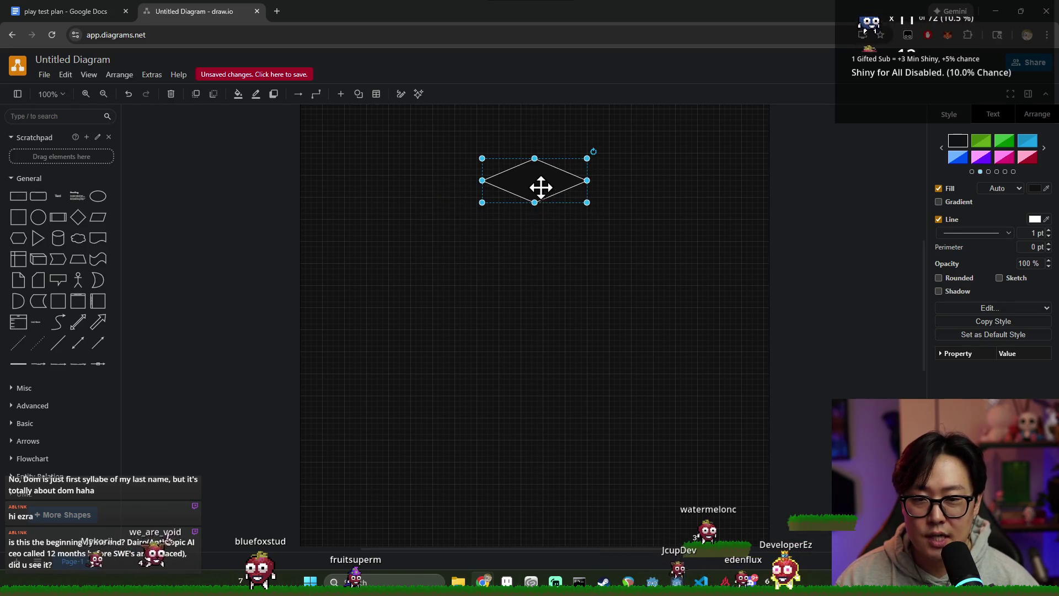
type("Palyer Chooses Weapon")
left_click(569, 235)
mouse_move(534, 188)
left_mouse_down()
mouse_move(527, 177)
mouse_move(538, 191)
left_mouse_up()
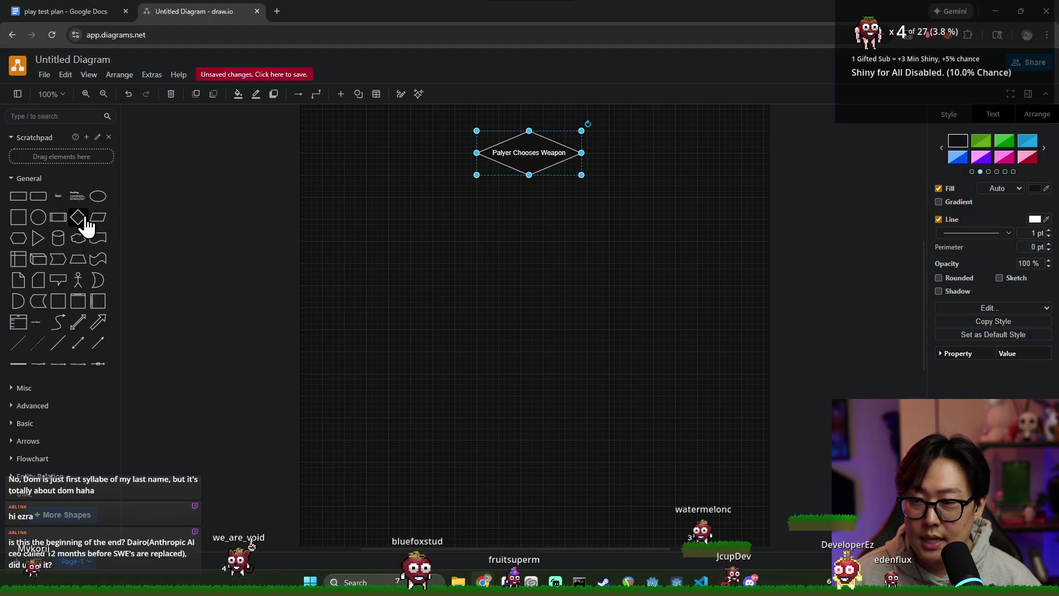
Try a small Basic Encounter diamond beneath it, then undo and delete it.
left_click_drag(520, 323, 529, 236)
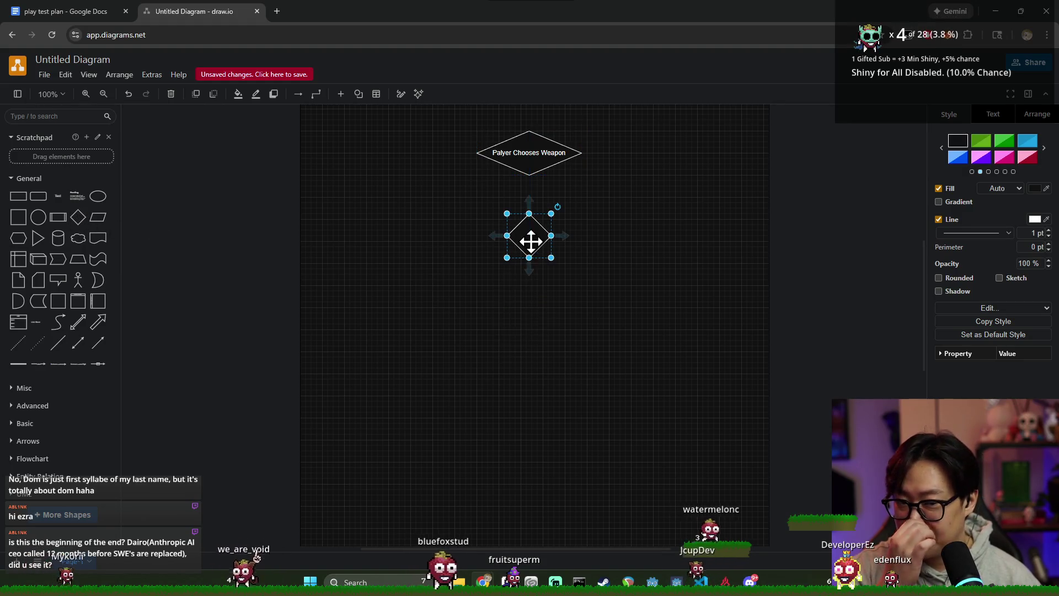
double_click(529, 235)
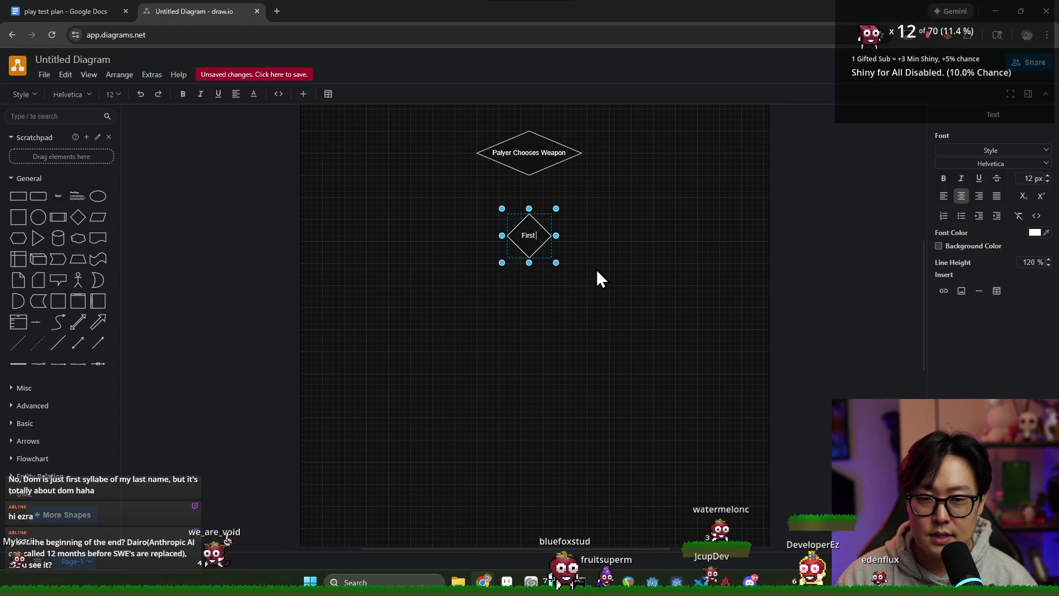
type("Fir")
key("BackSpace")
key("BackSpace")
key("BackSpace")
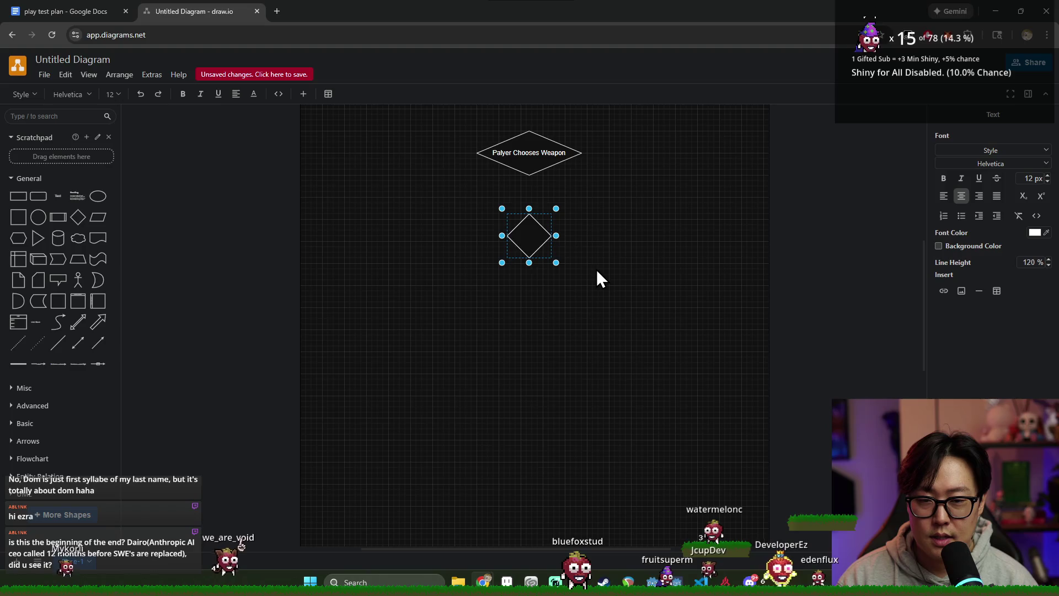
type("Basic Encounter")
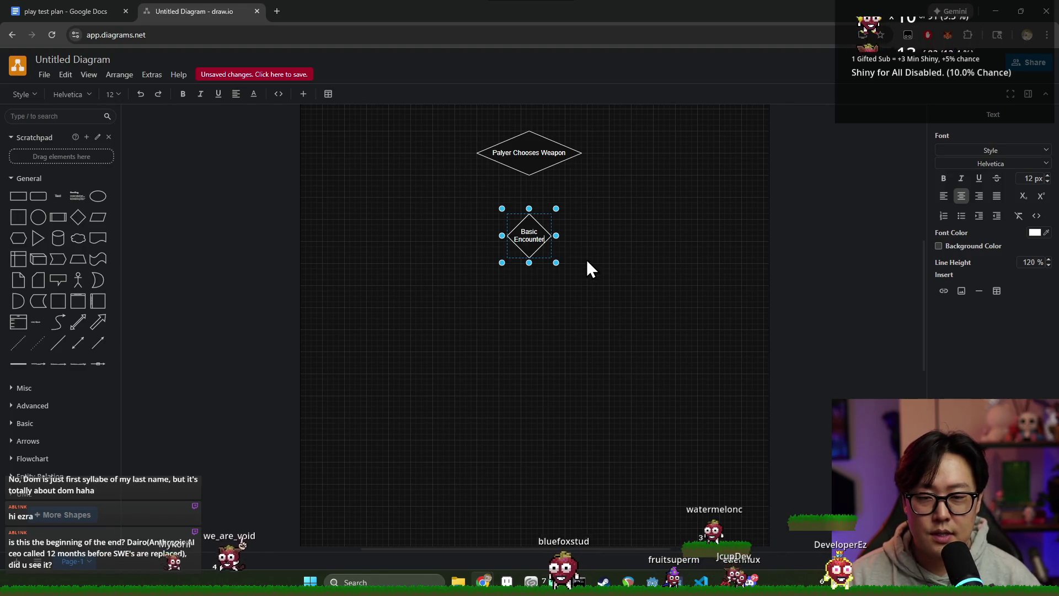
left_click_drag(529, 236, 454, 245)
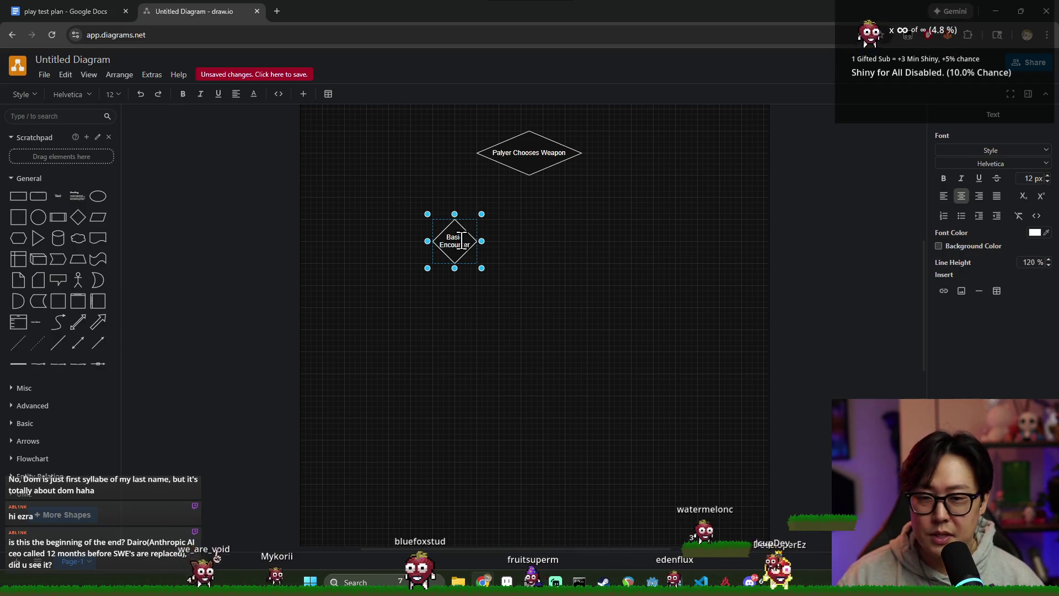
left_click(554, 269)
left_click(454, 242)
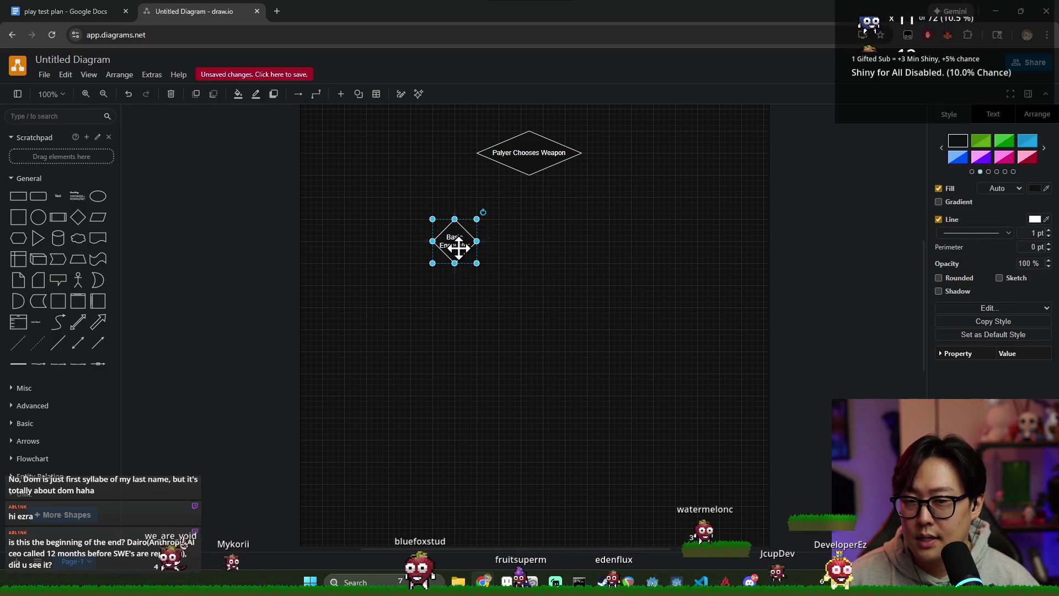
left_click_drag(476, 263, 482, 346)
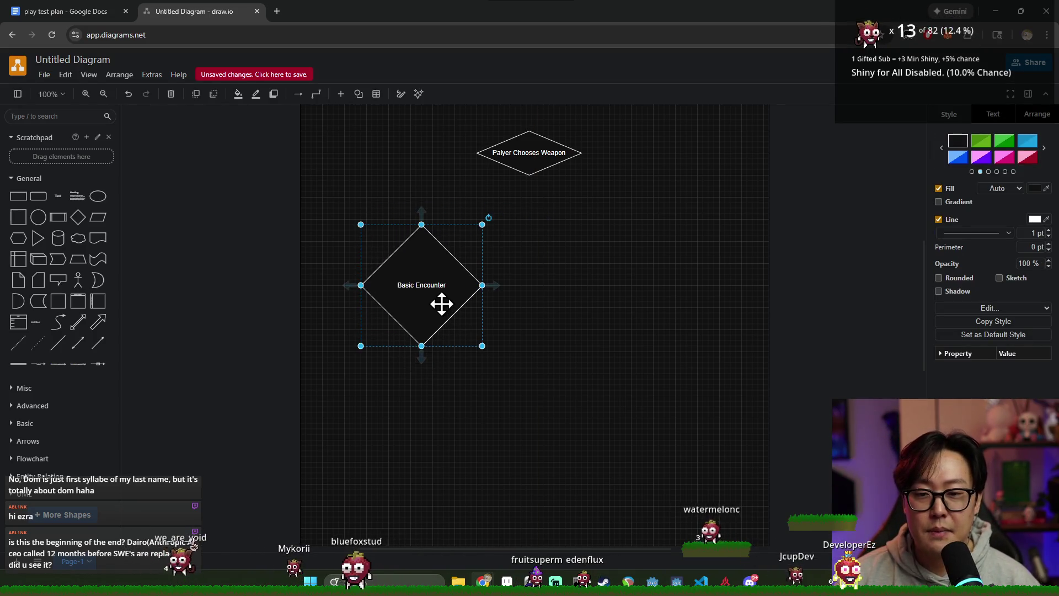
key("ctrl+z")
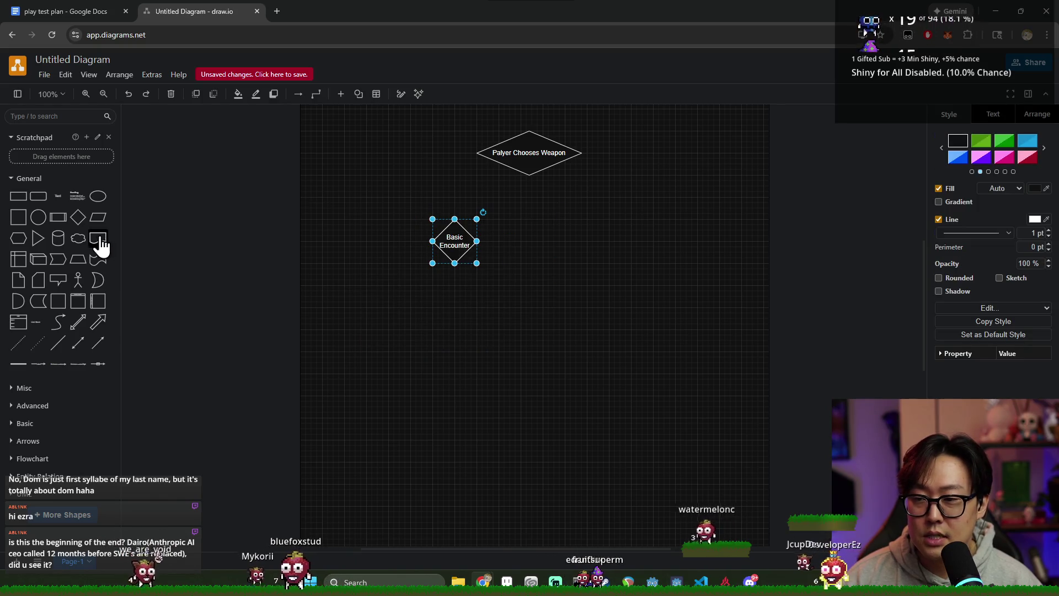
key("ctrl+z")
key("ctrl+z")
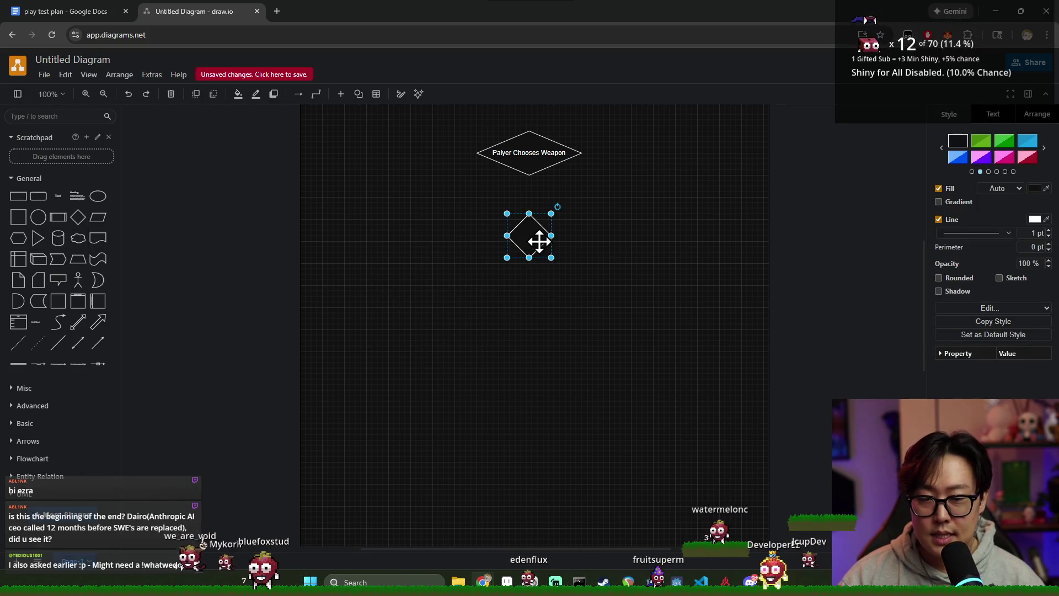
key("Delete")
Add a Basic Encounter rounded box under the diamond and duplicate it to the right.
left_click(39, 217)
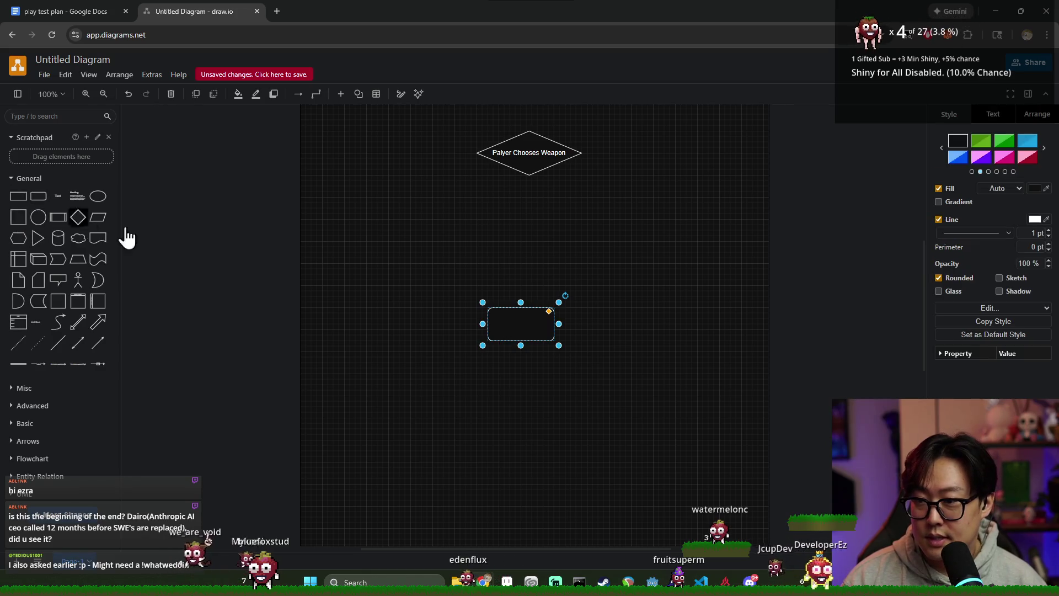
left_click_drag(511, 323, 404, 237)
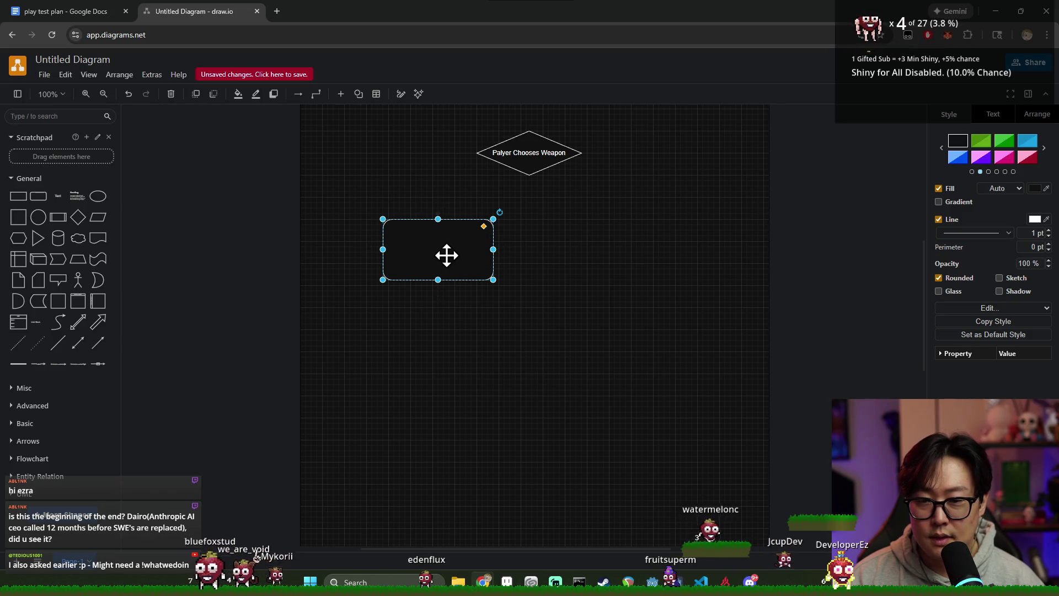
double_click(446, 256)
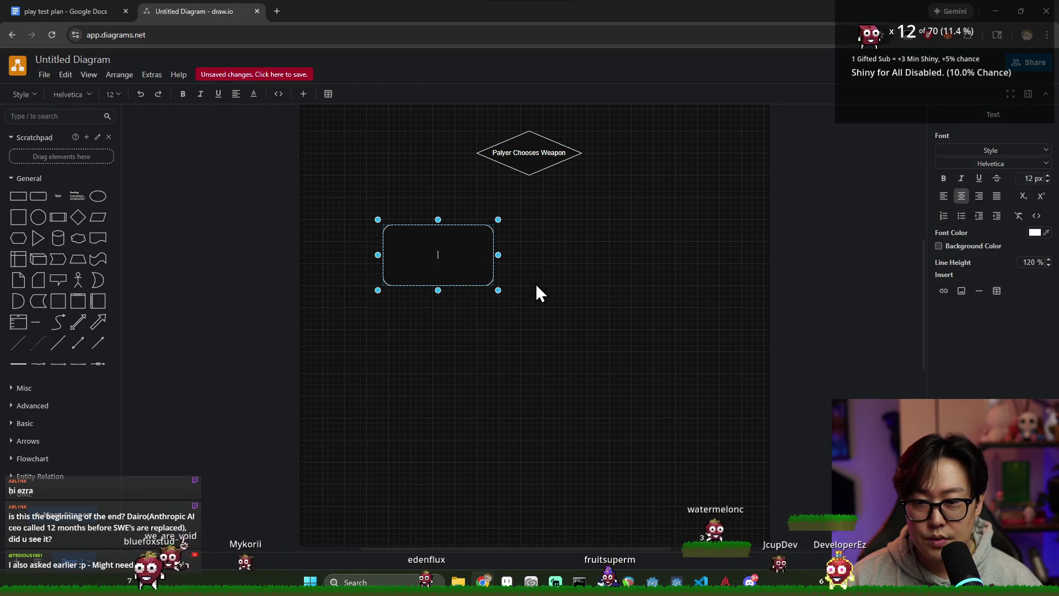
type("Basic Encounter #")
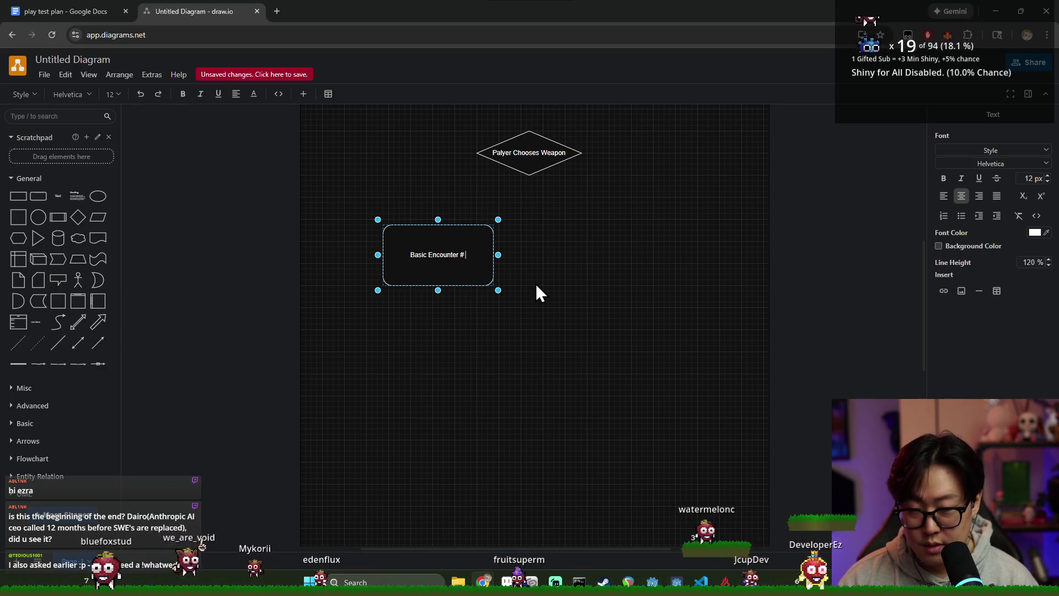
type(" 1")
key("ctrl+Return")
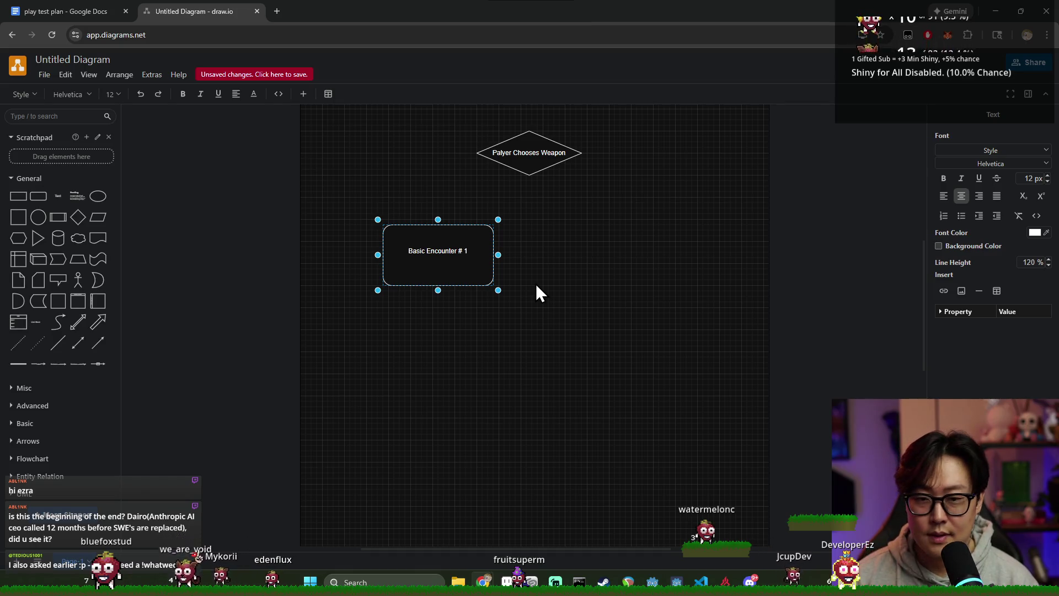
mouse_move(439, 252)
left_mouse_down()
mouse_move(527, 251)
mouse_move(529, 261)
left_mouse_up()
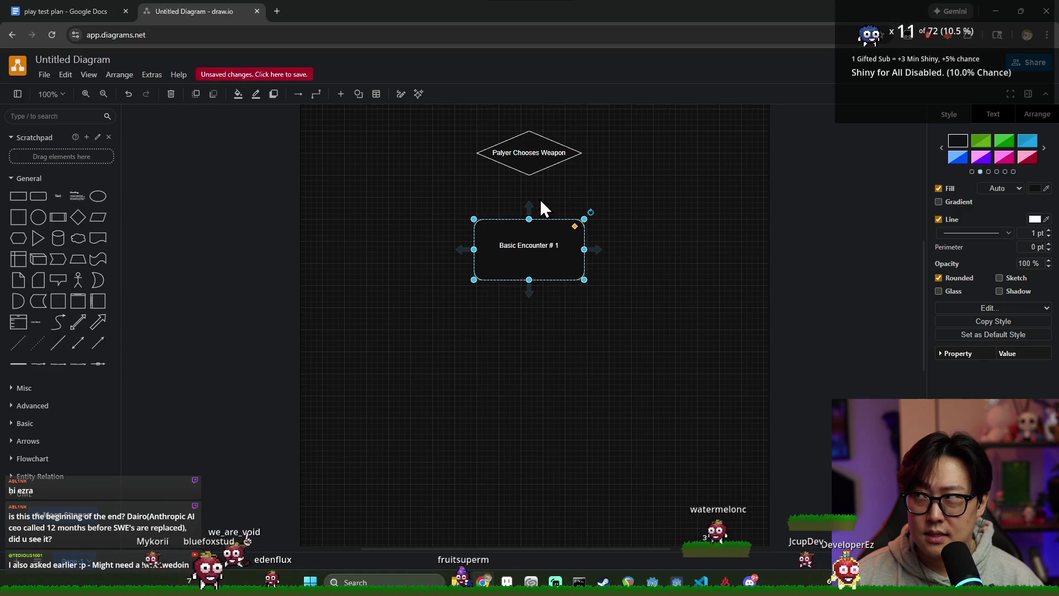
left_click_drag(529, 249, 440, 264)
key("ctrl+d")
left_click_drag(558, 302, 626, 261)
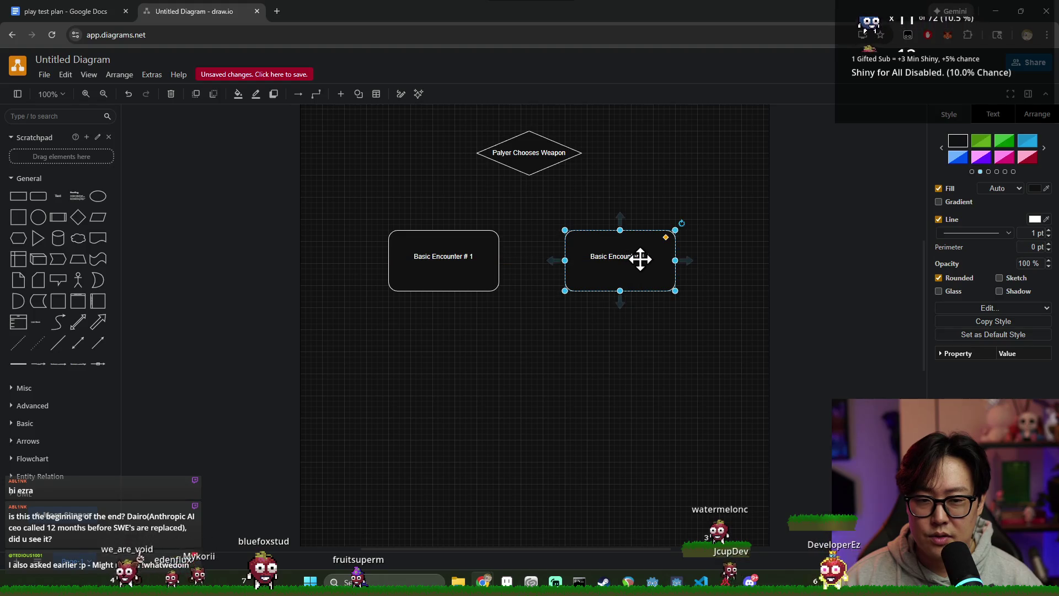
double_click(626, 261)
type("2")
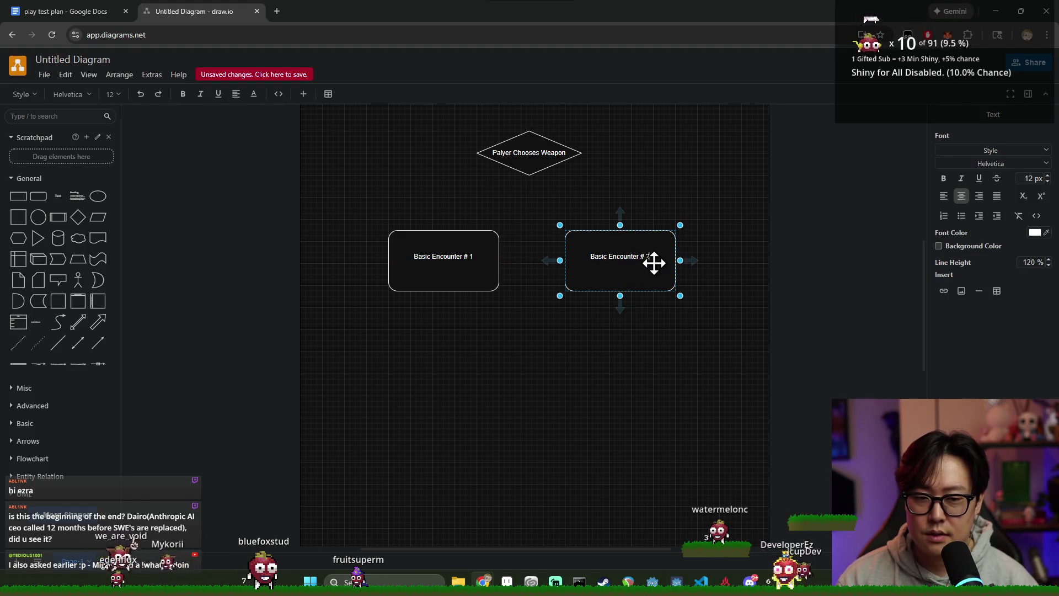
Label the two boxes Basic Encounter #1 and Basic Encounter #2.
left_click(439, 273)
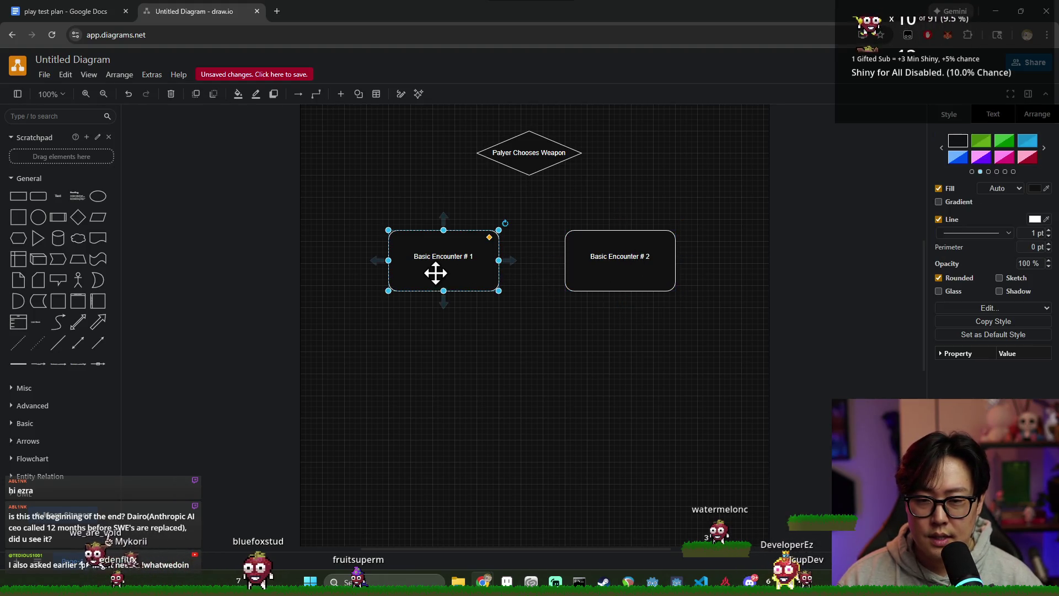
double_click(467, 258)
left_click(629, 258)
double_click(648, 255)
type("2")
left_click(628, 285)
Nudge the two encounter boxes so they sit level side by side.
left_click(452, 264)
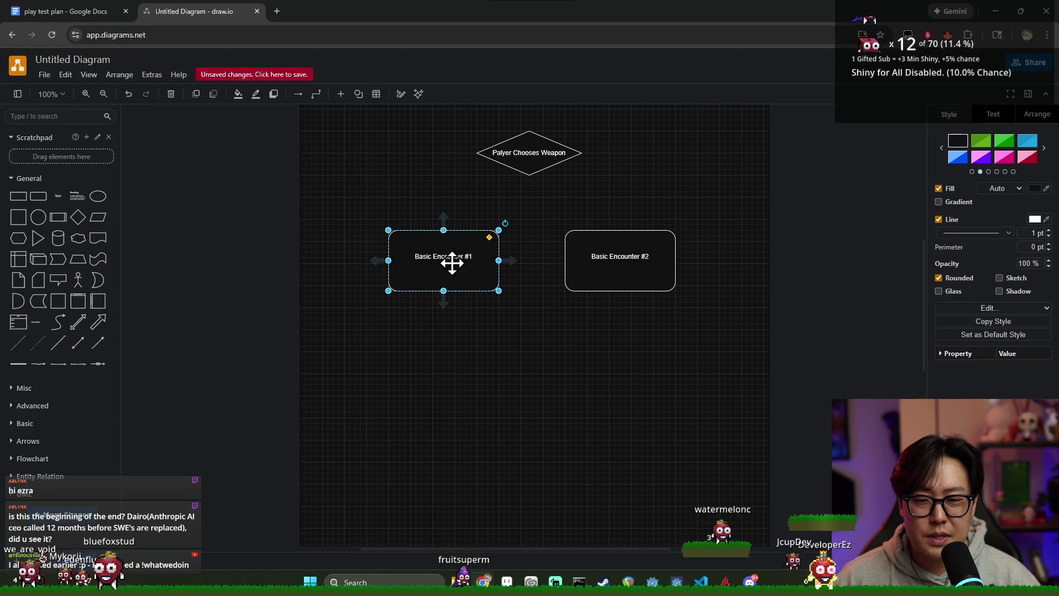
left_click(626, 279)
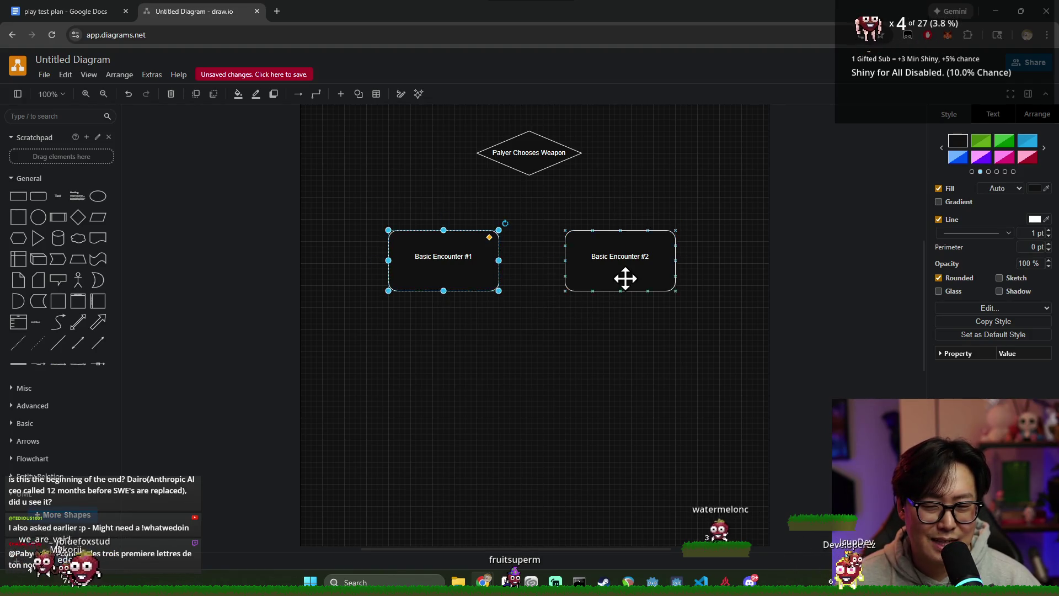
left_click_drag(621, 261, 604, 255)
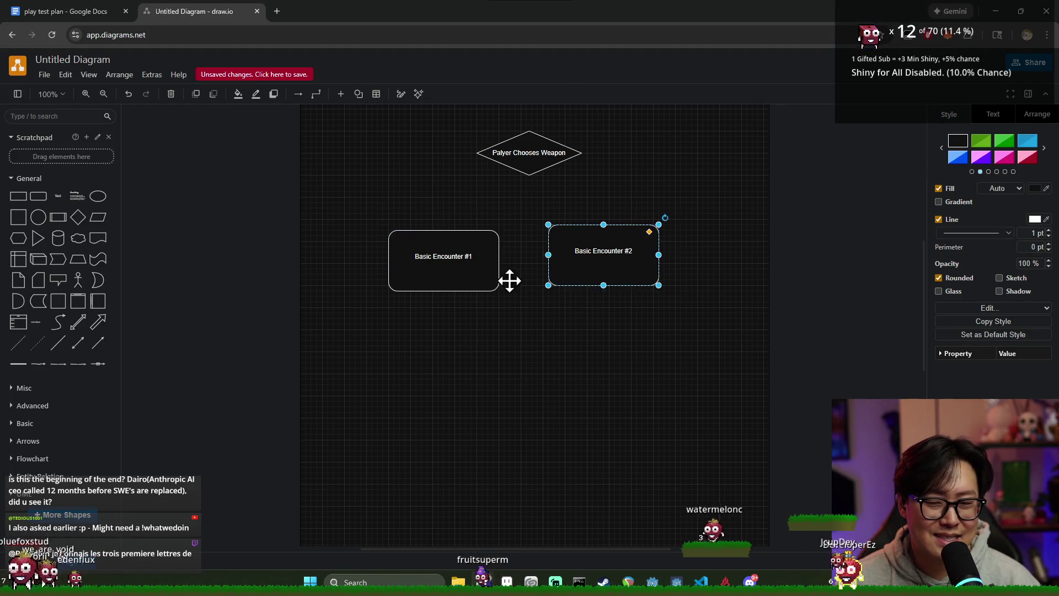
left_click_drag(463, 258, 469, 259)
left_click(610, 278)
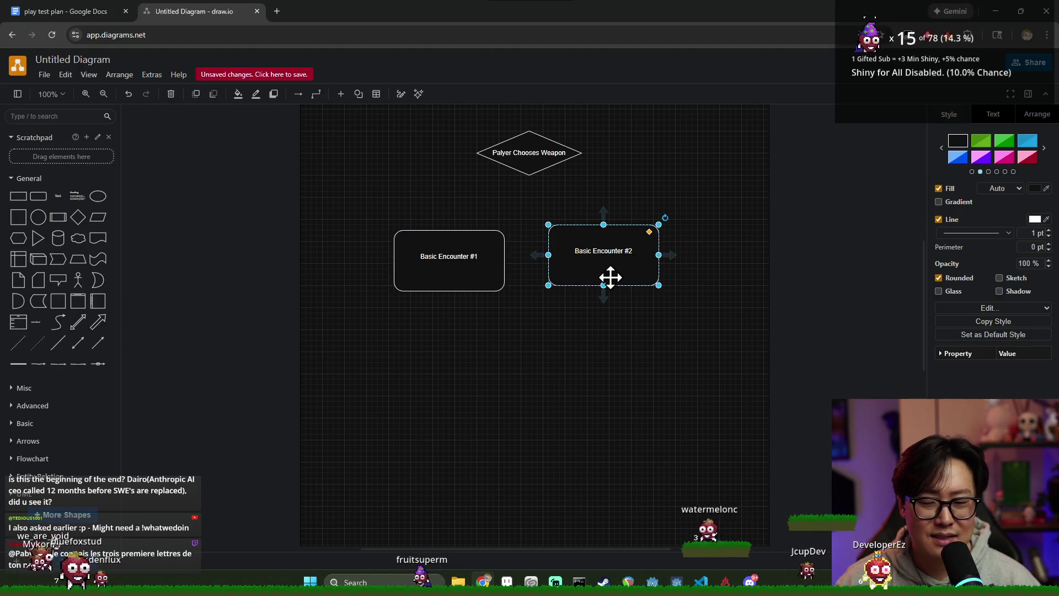
left_click_drag(631, 288, 620, 276)
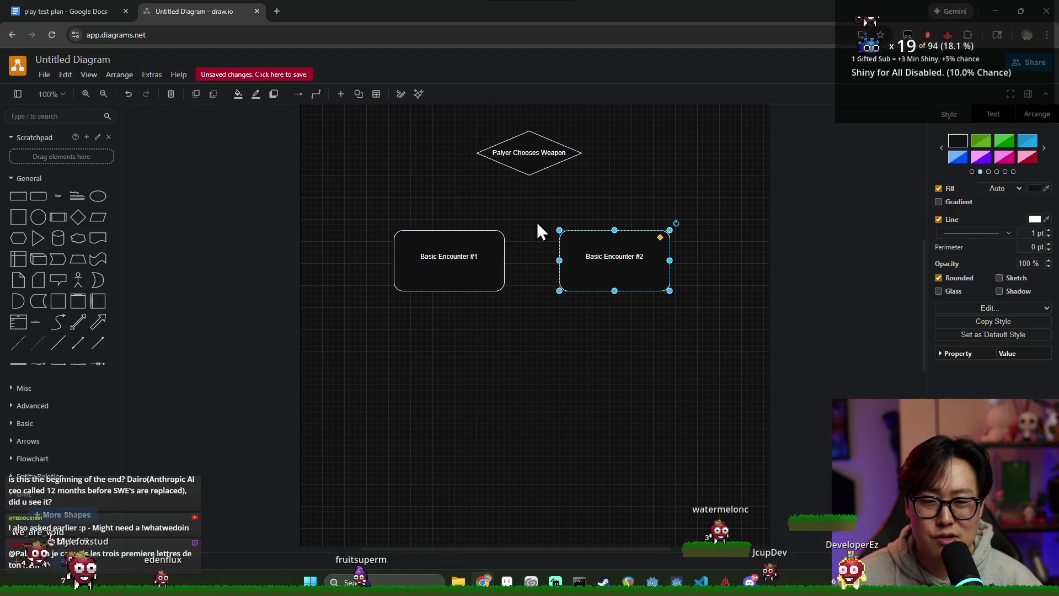
Spread Basic Encounter #1 left and #2 right, and drop a new rounded box below them.
left_click(539, 155)
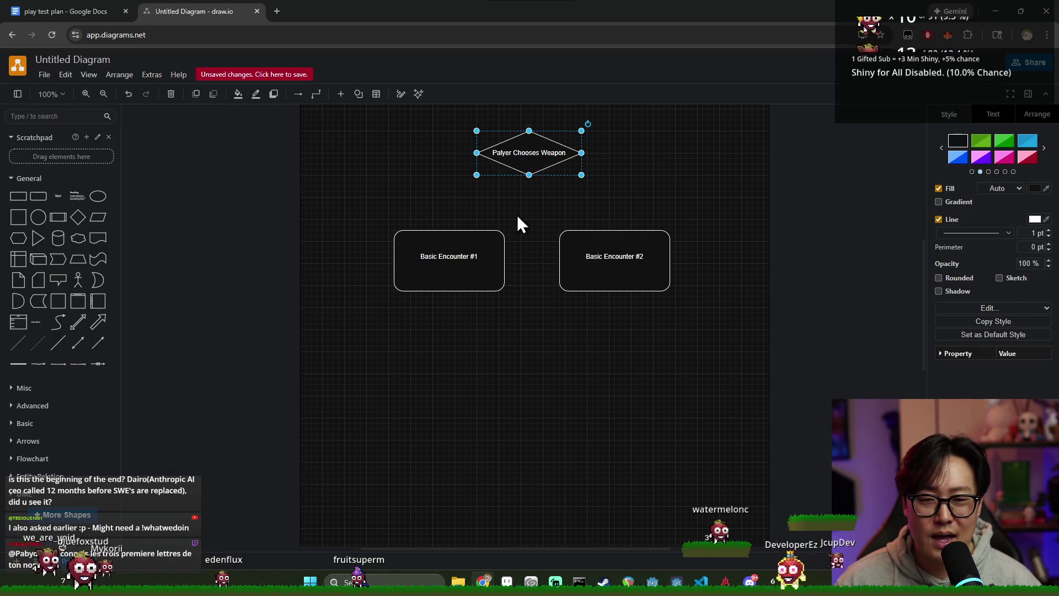
left_click(478, 263)
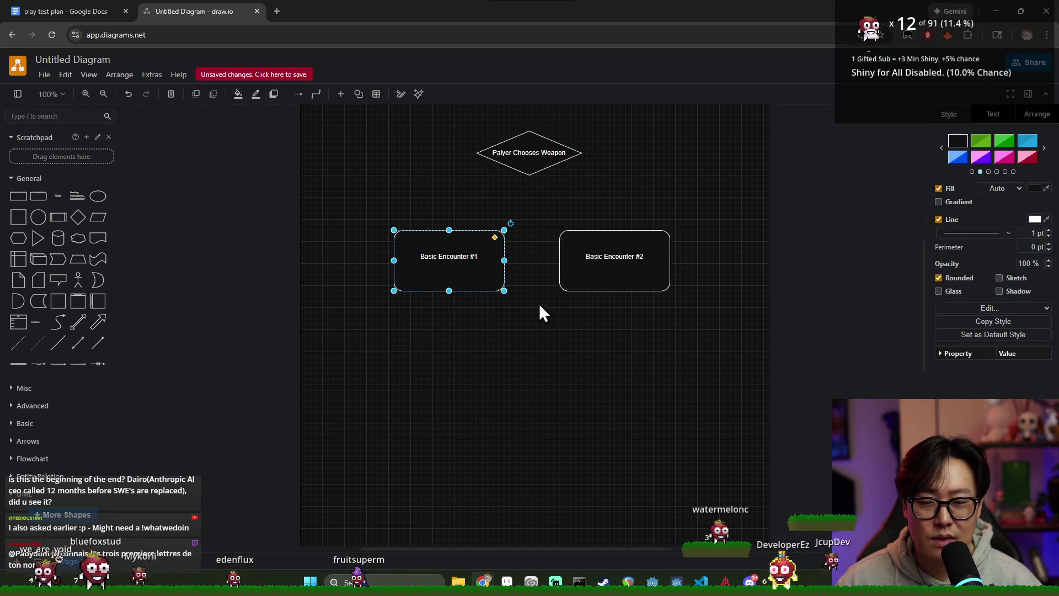
scroll(578, 321, "down", 1)
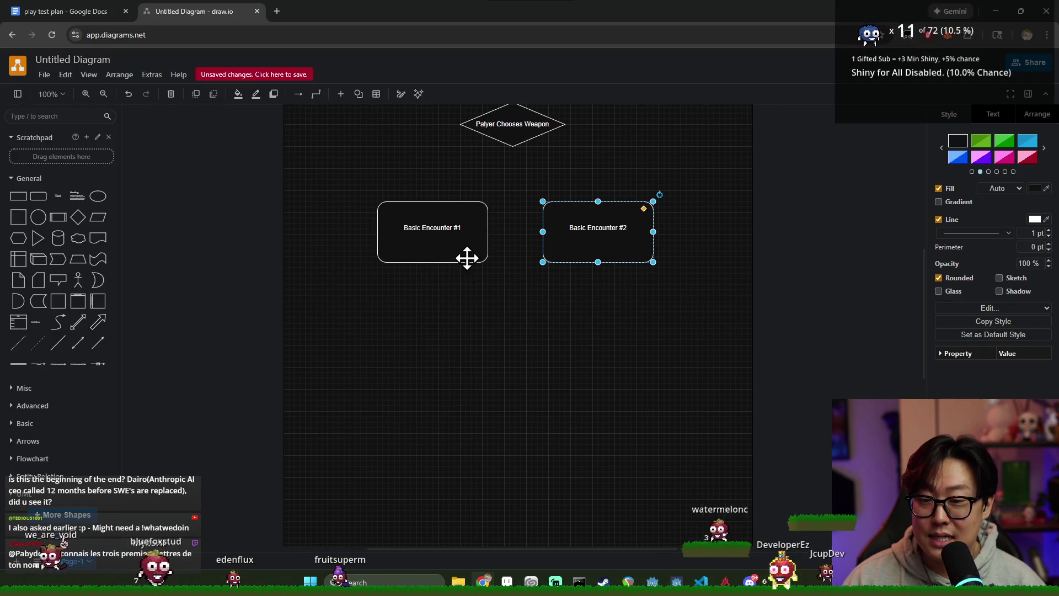
left_click_drag(446, 249, 425, 239)
left_click_drag(598, 239, 607, 239)
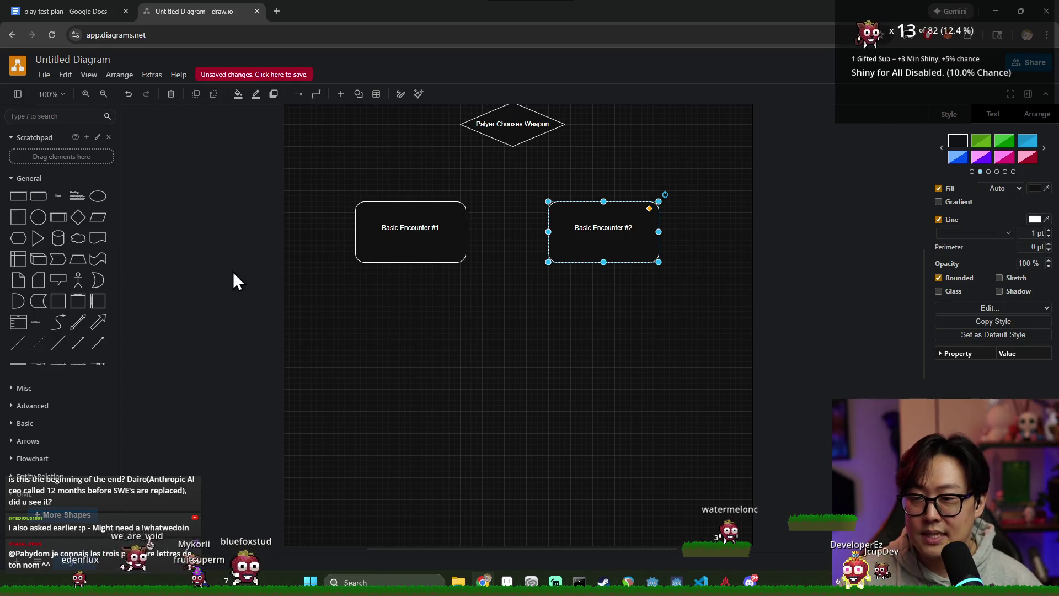
left_click_drag(38, 196, 520, 324)
scroll(497, 327, "down", 3)
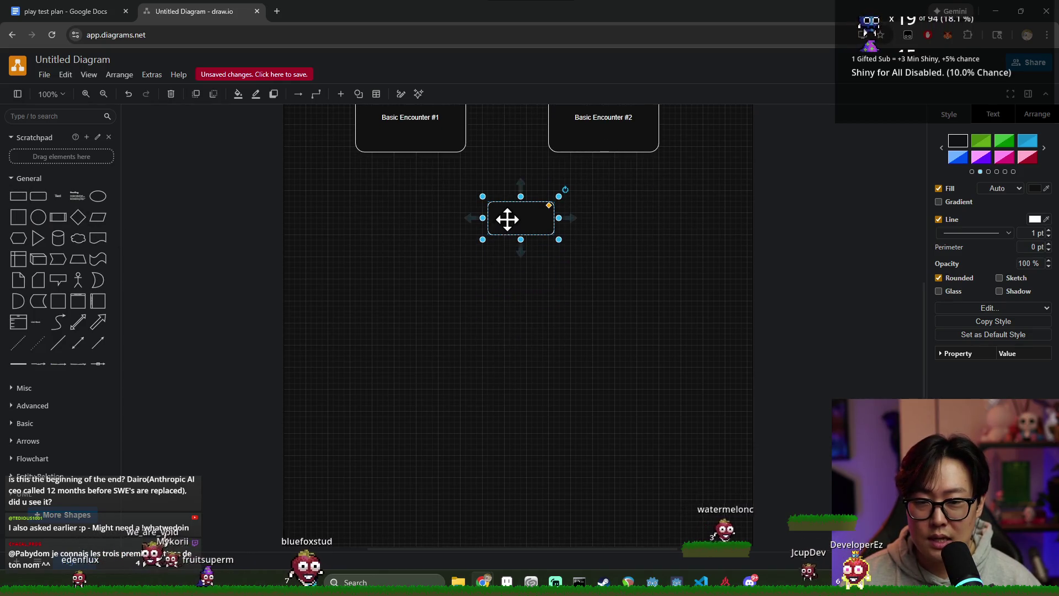
Place the new box lower left and label it Magic Forest.
left_click_drag(507, 219, 364, 354)
double_click(389, 364)
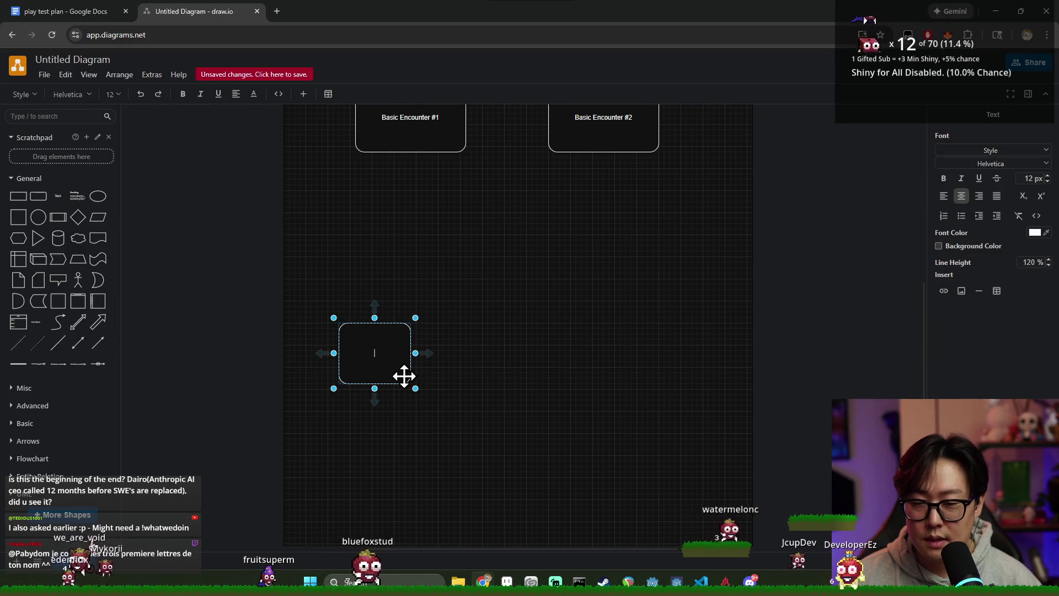
type("Magic Forest")
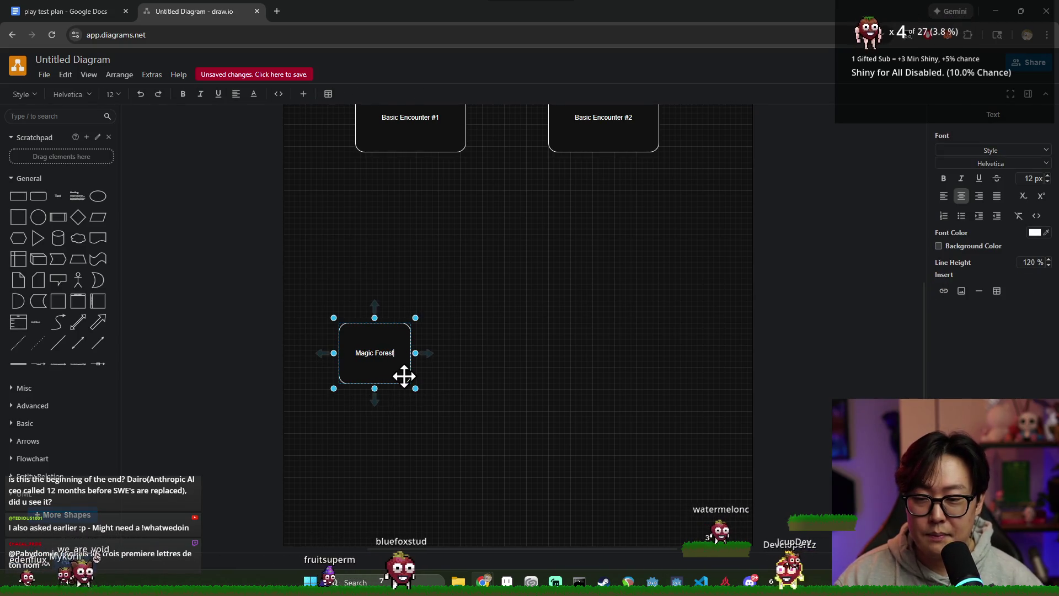
left_click(492, 360)
left_click_drag(377, 356, 388, 374)
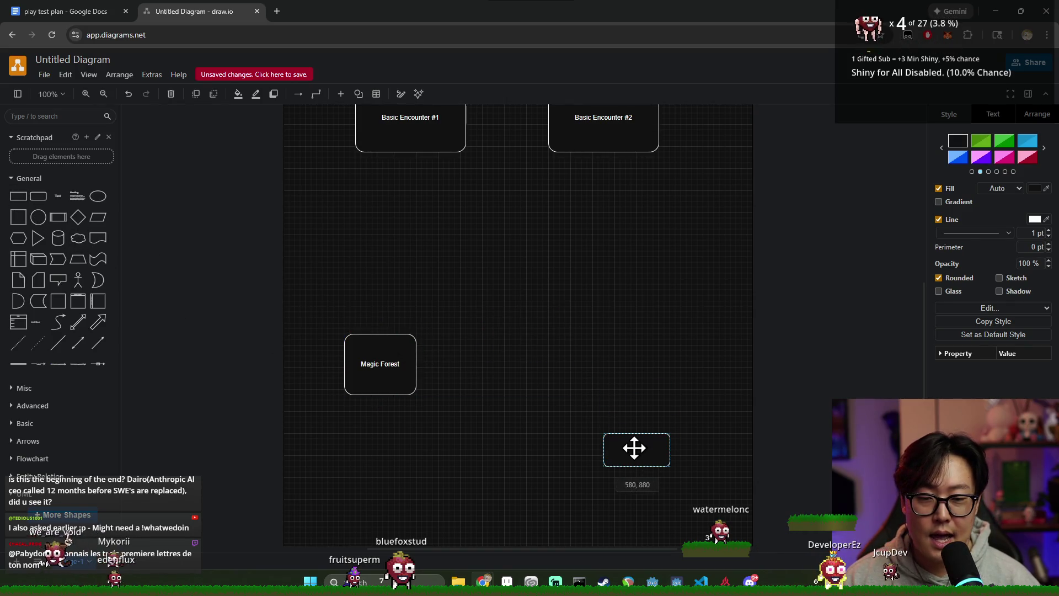
Add Merchant and Village boxes in a row beside Magic Forest.
double_click(634, 448)
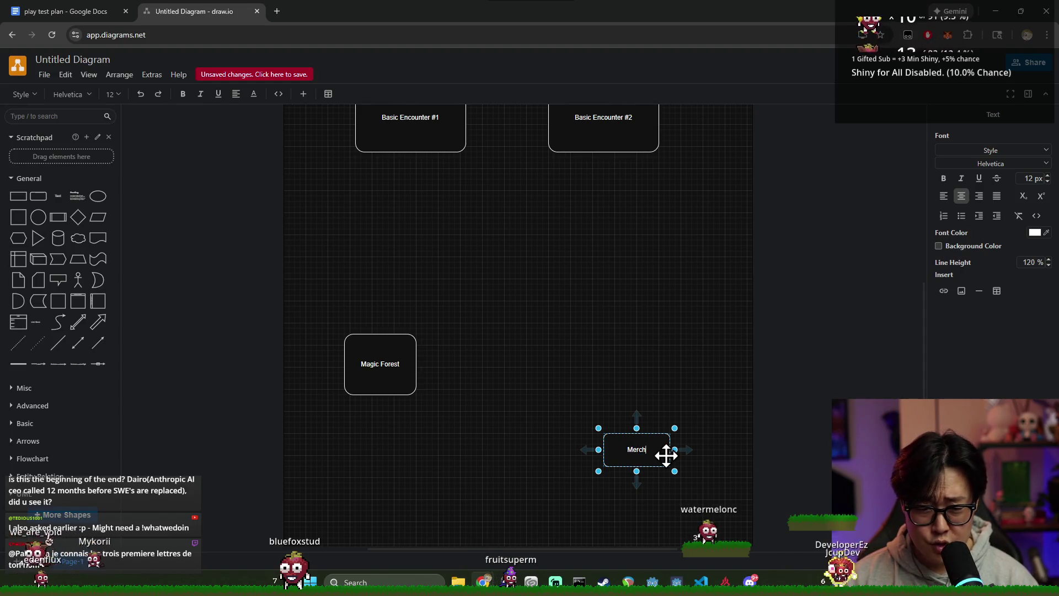
type("ant")
left_click(653, 451)
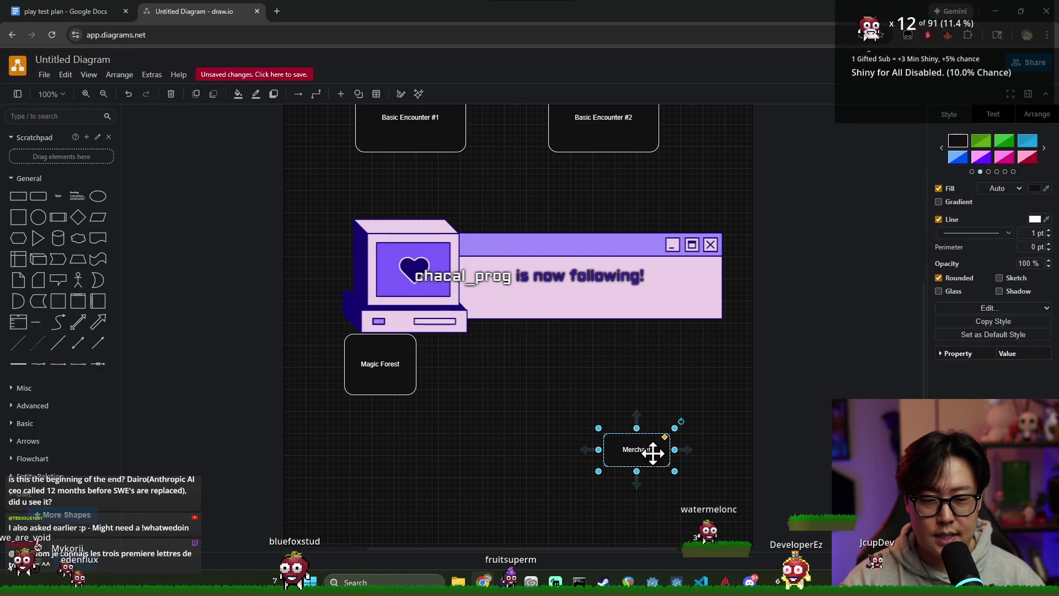
left_click_drag(653, 451, 519, 377)
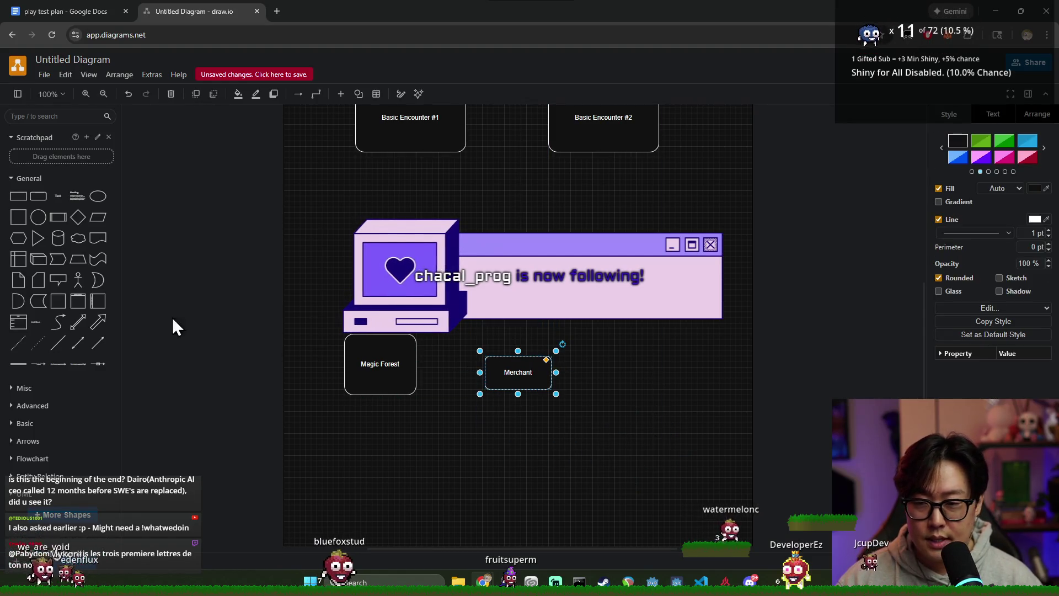
left_click_drag(38, 196, 681, 375)
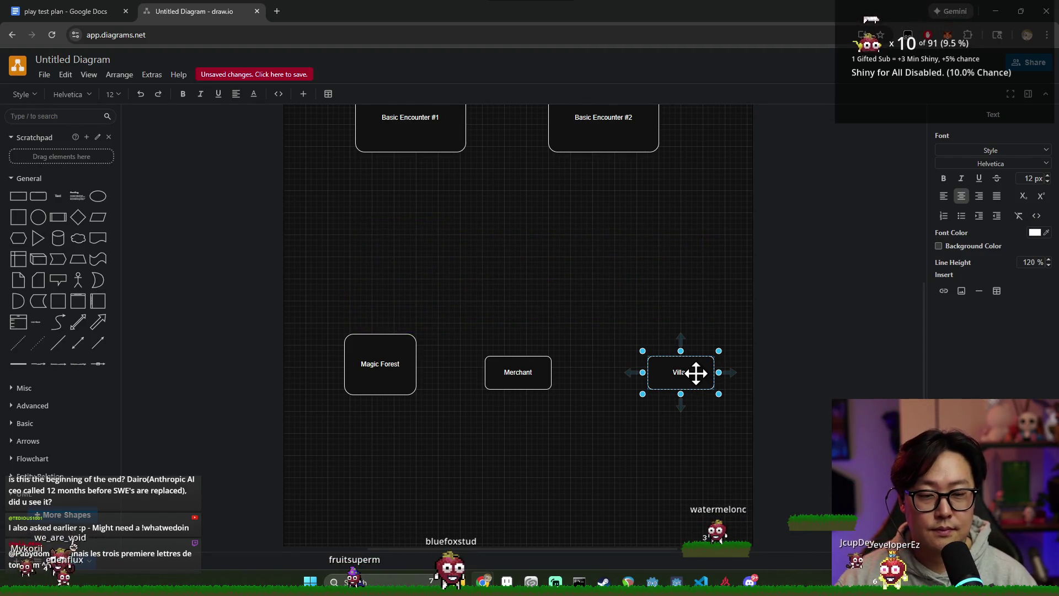
left_click_drag(692, 372, 670, 378)
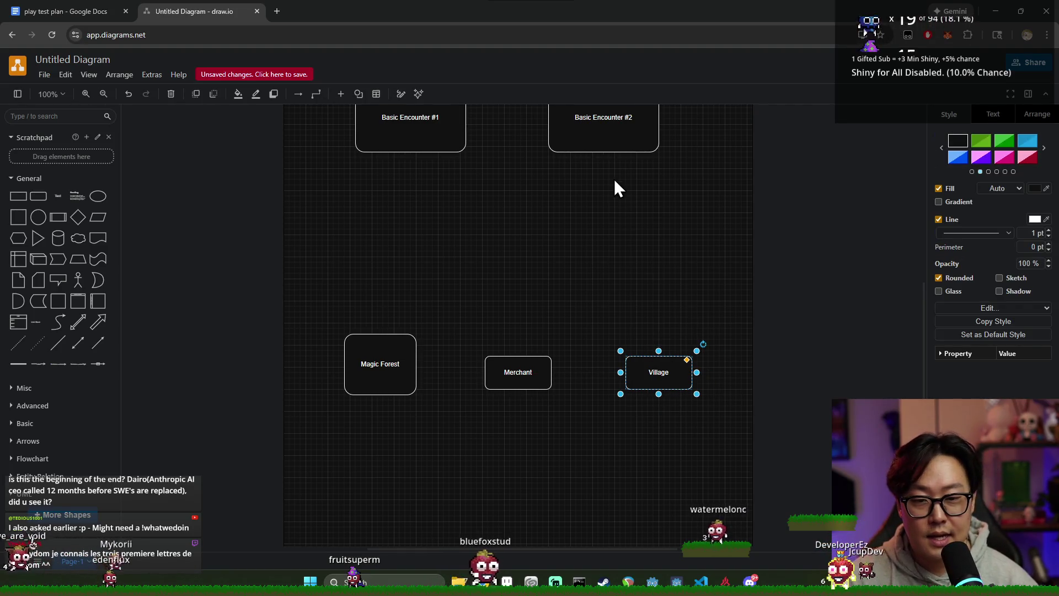
left_click(633, 229)
scroll(422, 145, "up", 1)
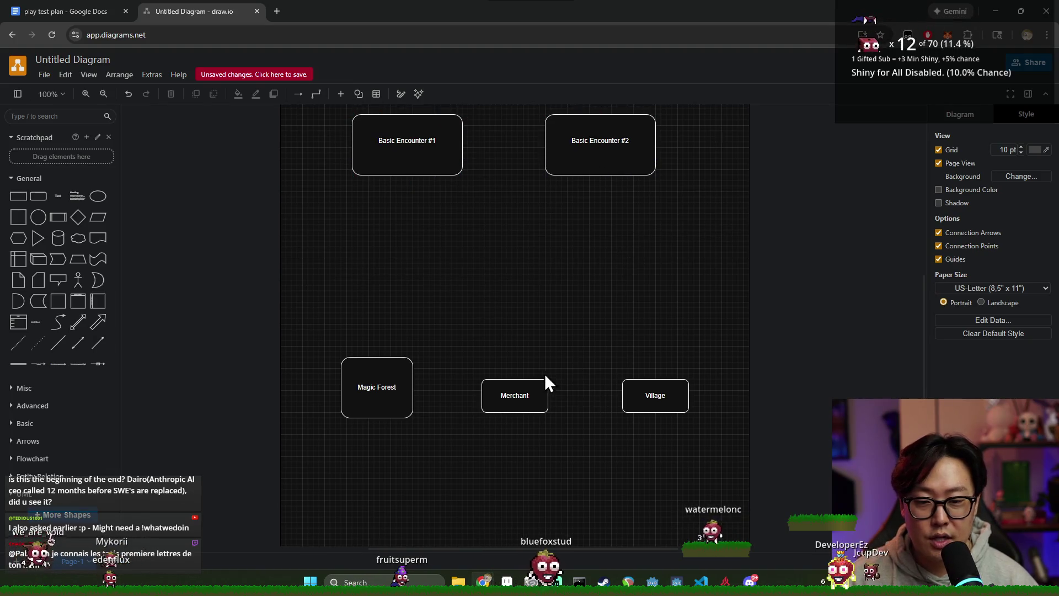
Nudge the Magic Forest, Merchant and Village row slightly up-left together.
left_click_drag(304, 312, 719, 486)
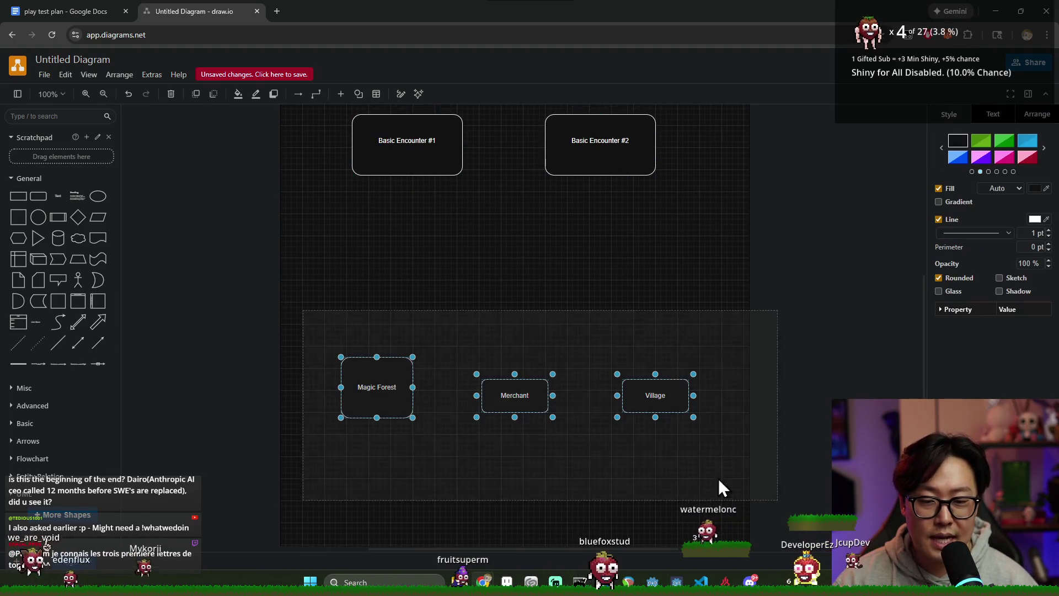
left_click_drag(514, 394, 509, 389)
left_click(633, 480)
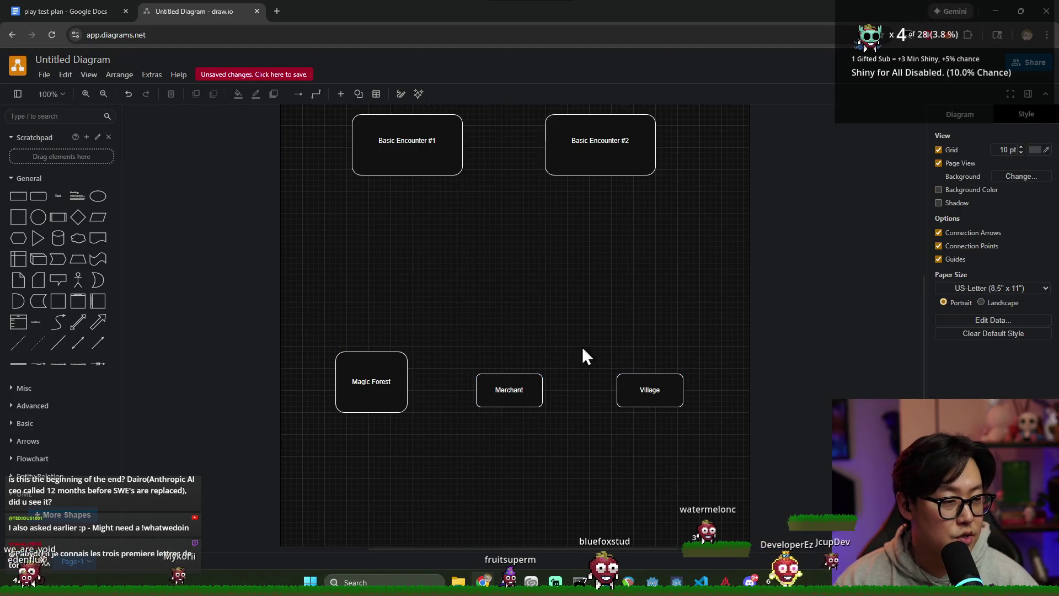
scroll(484, 302, "up", 3)
scroll(421, 226, "down", 3)
scroll(438, 312, "up", 3)
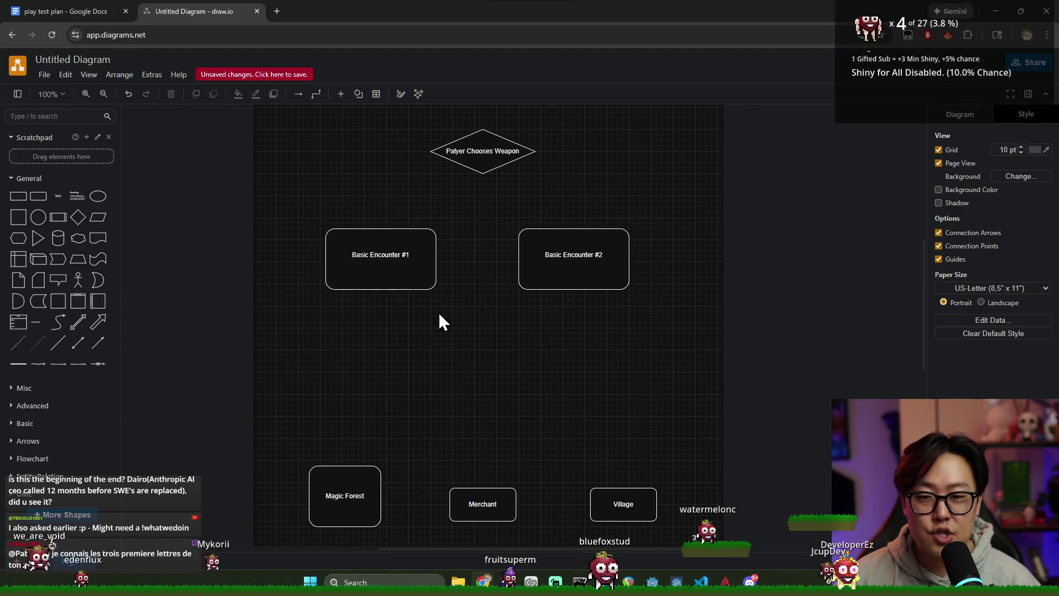
Review the encounter boxes, then add a small box labelled boss at the bottom.
left_click(432, 259)
left_click(574, 254)
left_click(385, 266)
left_click(368, 266, "shift")
left_click(381, 254)
left_click(574, 255)
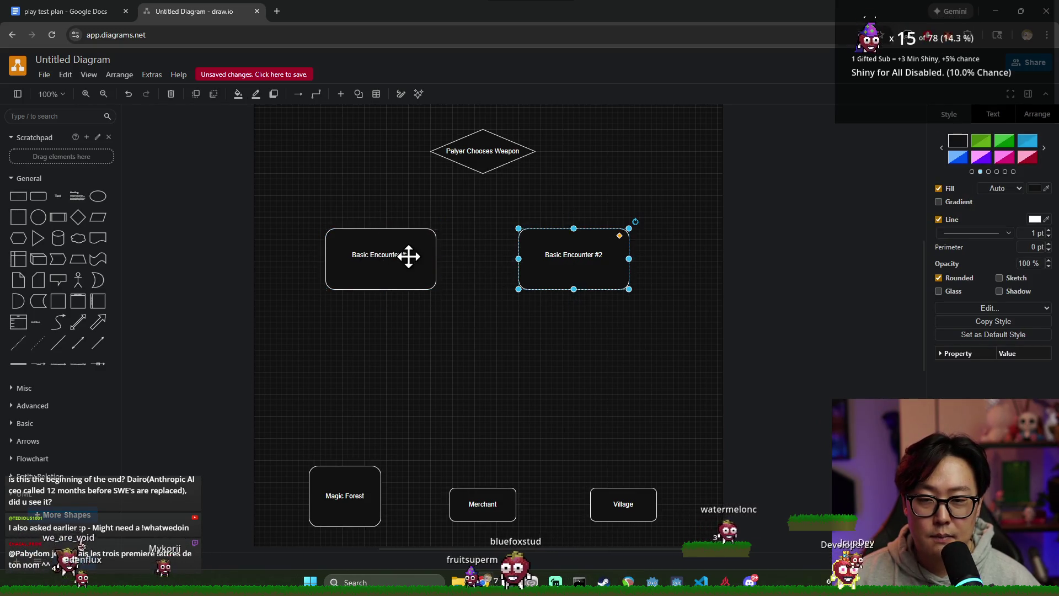
left_click(381, 254)
left_click(573, 254)
scroll(516, 372, "down", 5)
double_click(484, 488)
type("boss")
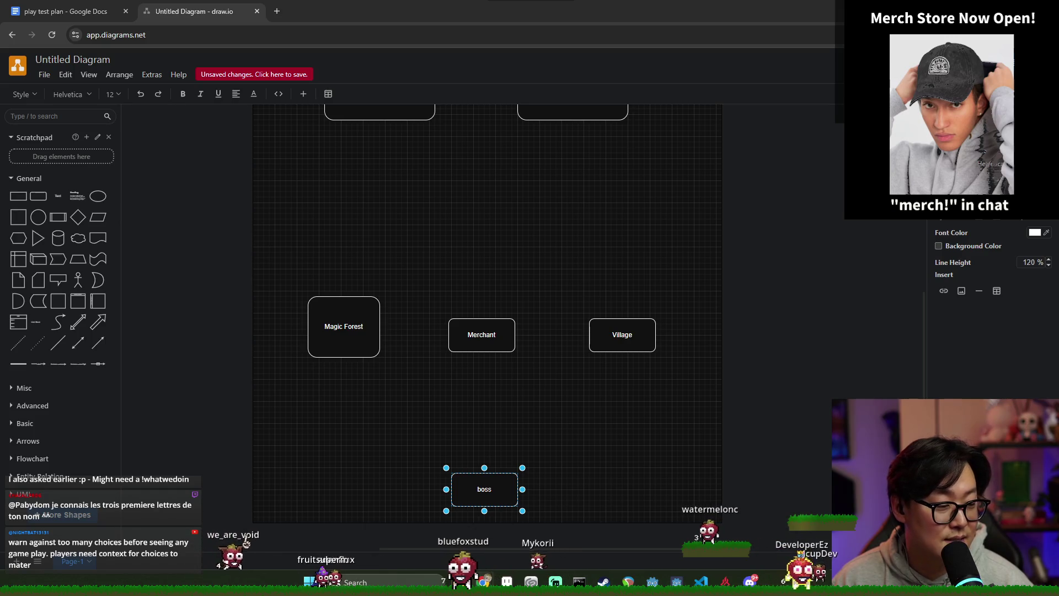
Rename the bottom box Boss, move it up under Merchant and make it taller.
double_click(484, 490)
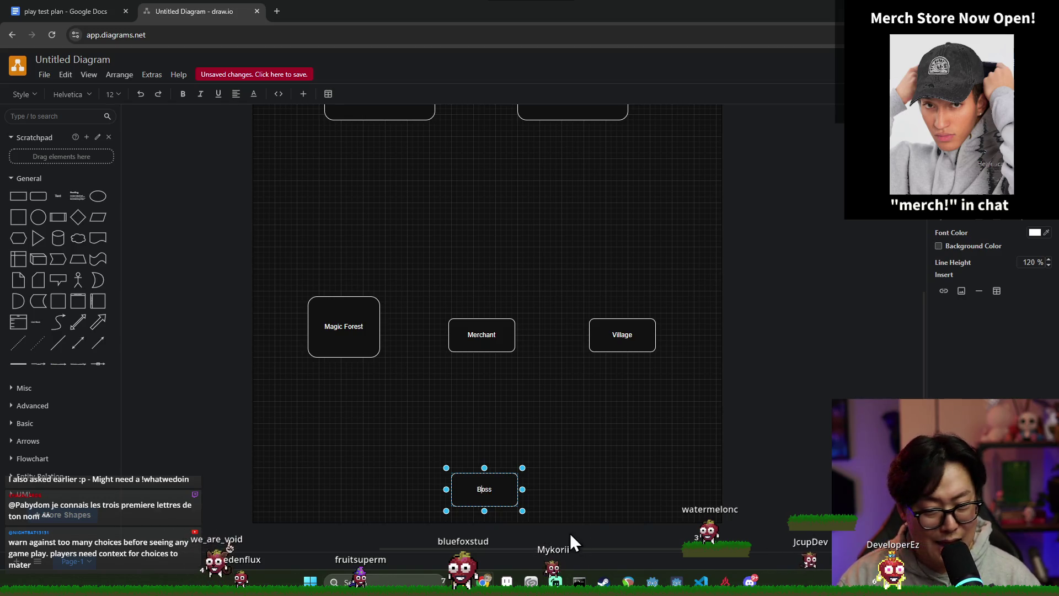
left_click(567, 502)
left_click_drag(484, 489, 496, 416)
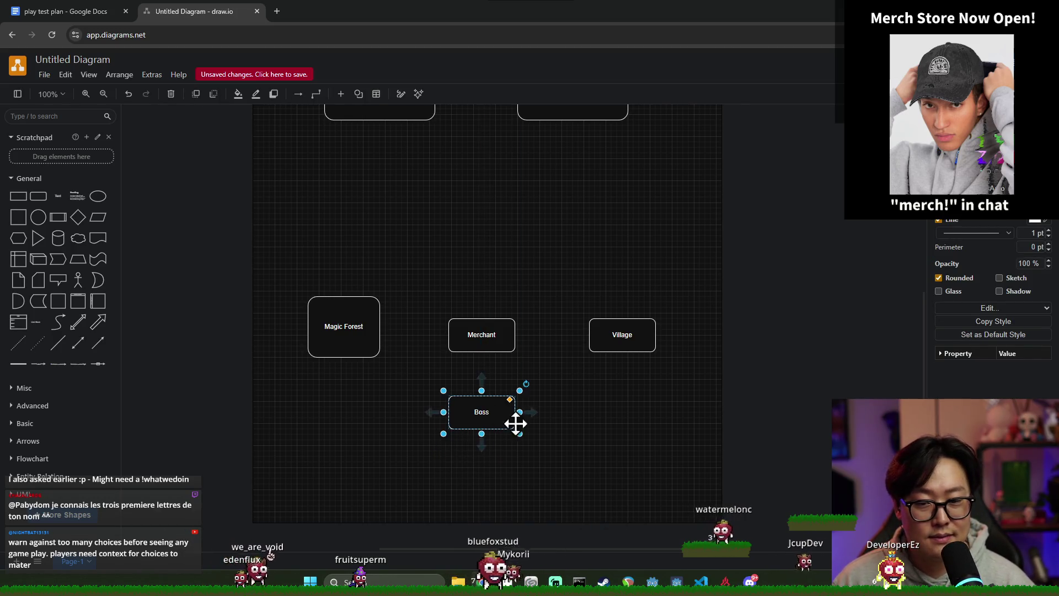
left_click(607, 446)
left_click(480, 409)
mouse_move(514, 428)
left_mouse_down()
mouse_move(511, 446)
mouse_move(475, 447)
left_mouse_up()
left_click(546, 463)
left_click(501, 438)
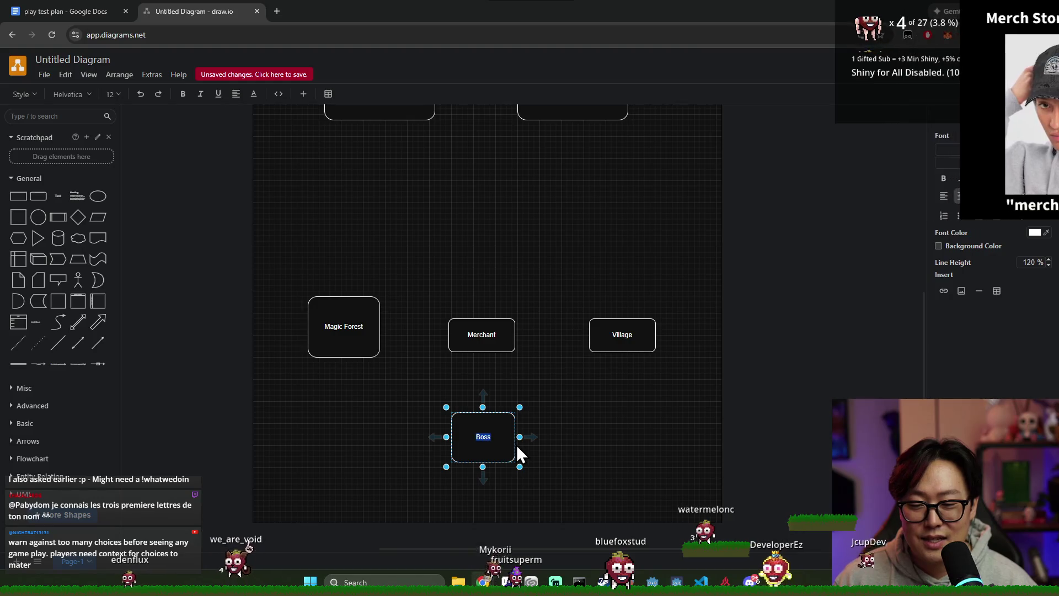
left_click(569, 418)
Move Merchant slightly up and shrink Village to 70 by 80.
mouse_move(482, 334)
left_mouse_down()
mouse_move(522, 310)
mouse_move(500, 297)
left_mouse_up()
left_click(534, 376)
left_click(497, 324)
left_click(622, 334)
left_click_drag(659, 313, 632, 304)
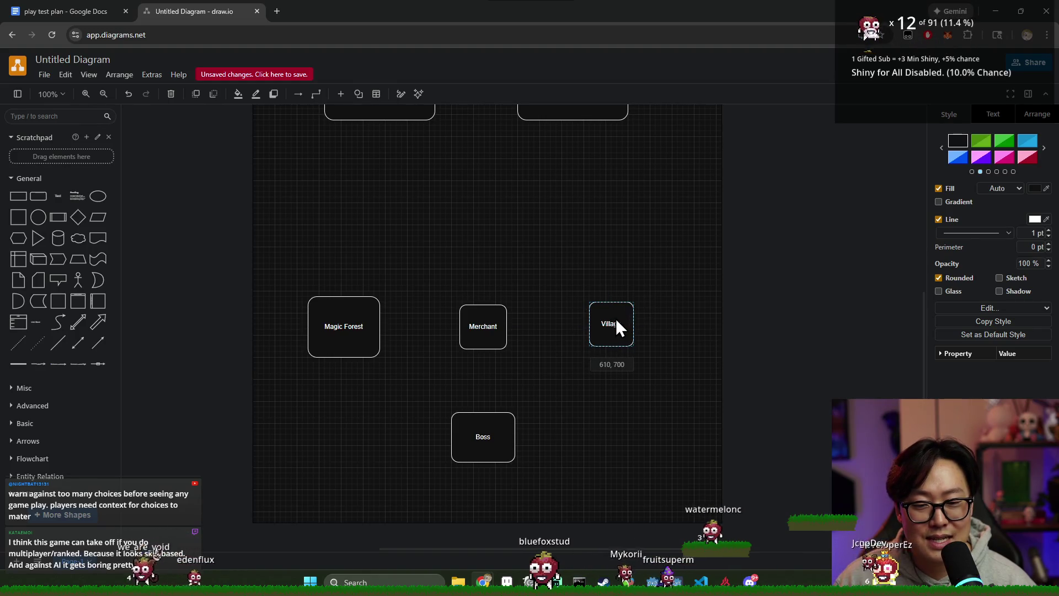
left_click_drag(632, 303, 635, 305)
left_click(377, 323)
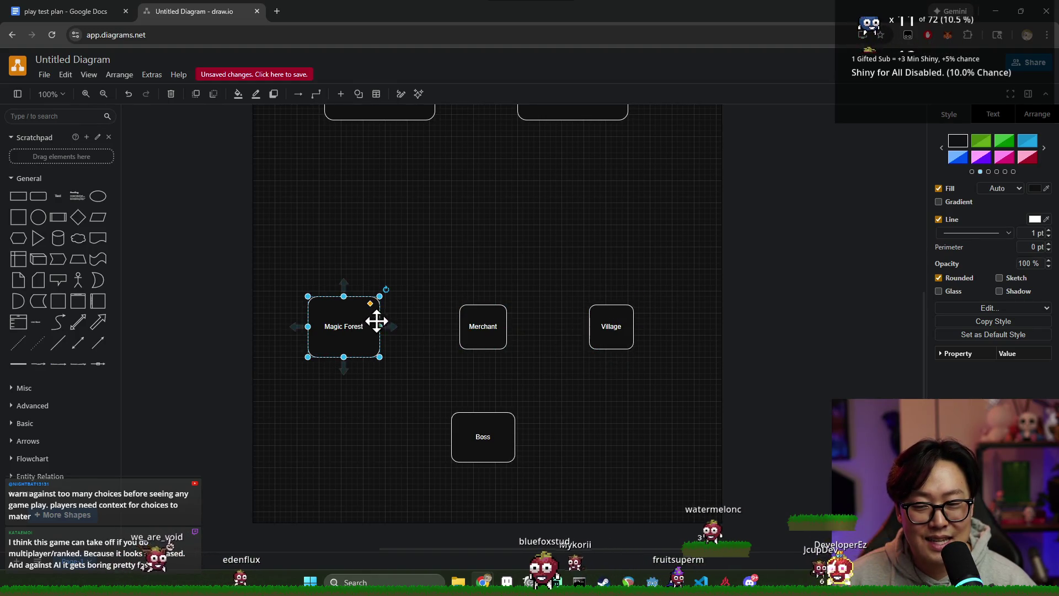
double_click(344, 331)
mouse_move(344, 326)
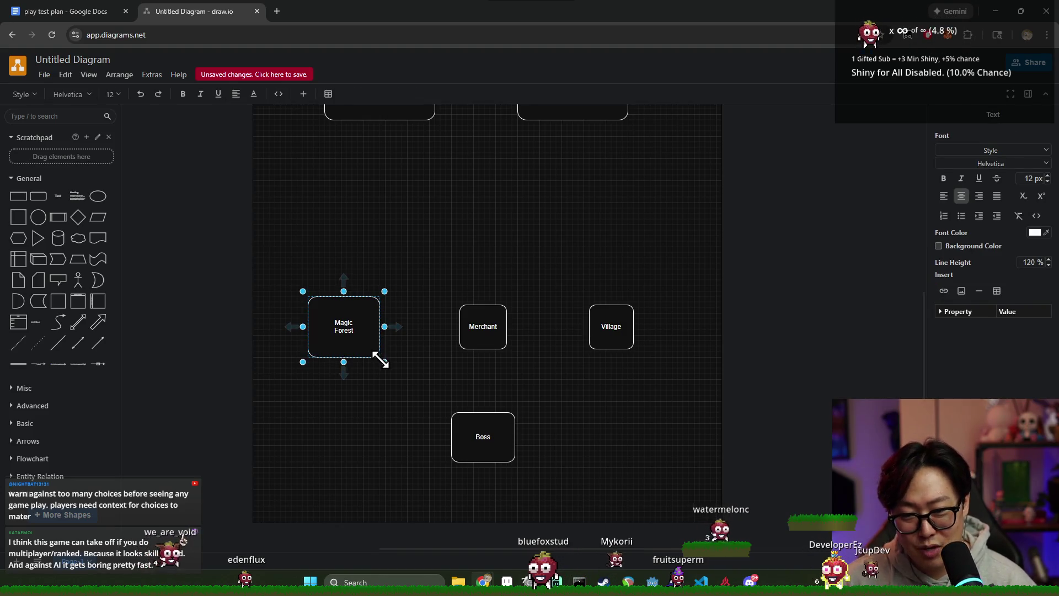
mouse_move(356, 330)
left_mouse_down()
mouse_move(492, 397)
mouse_move(445, 354)
left_mouse_up()
scroll(444, 347, "up", 3)
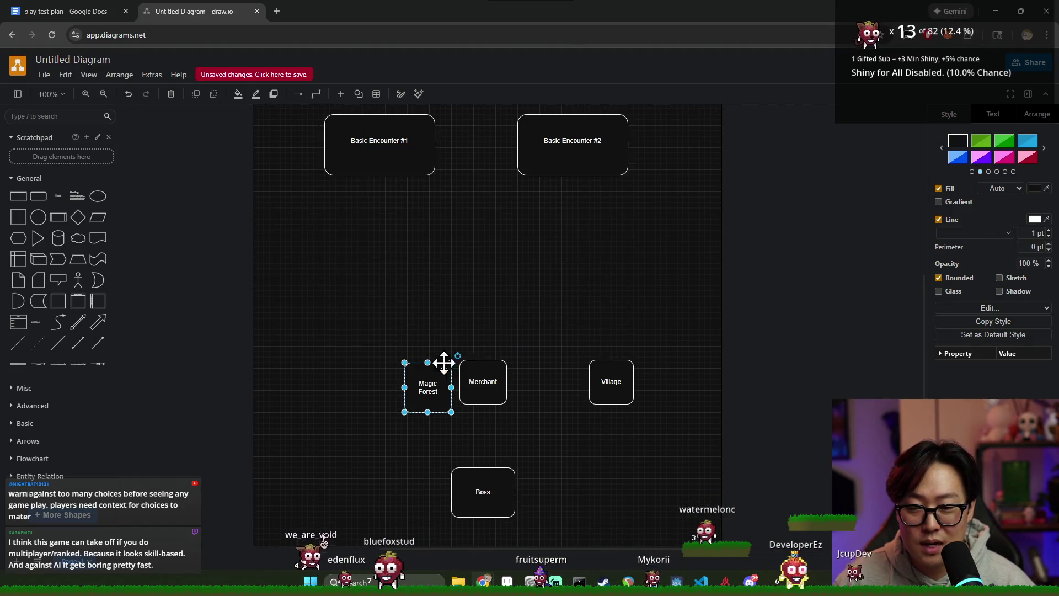
left_click_drag(435, 389, 436, 395)
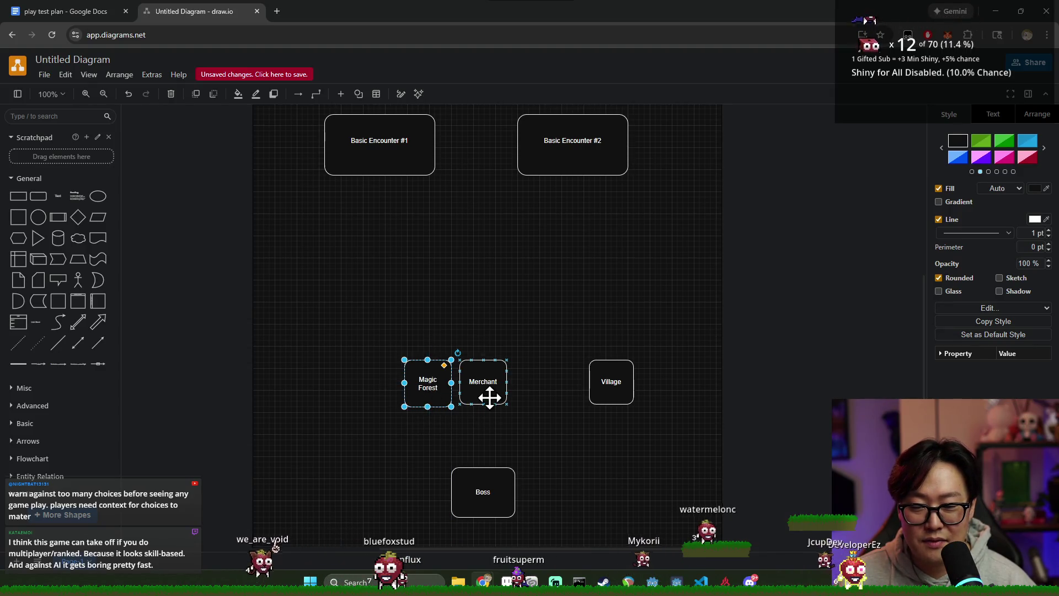
mouse_move(611, 389)
left_mouse_down()
mouse_move(540, 400)
mouse_move(554, 415)
mouse_move(547, 392)
left_mouse_up()
left_click(627, 417)
left_click(520, 386)
left_click(488, 389)
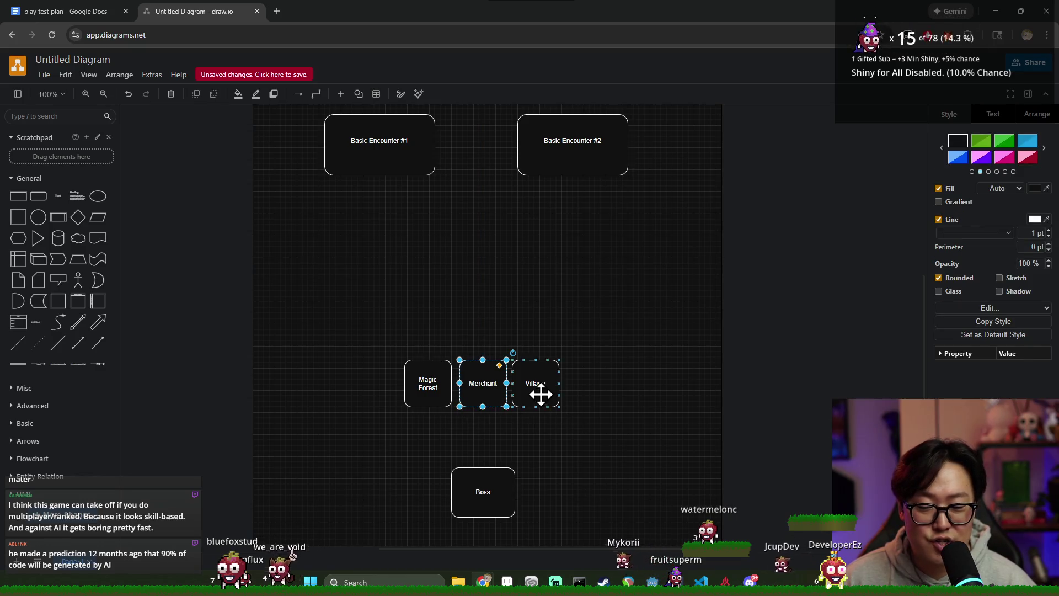
left_click(579, 422)
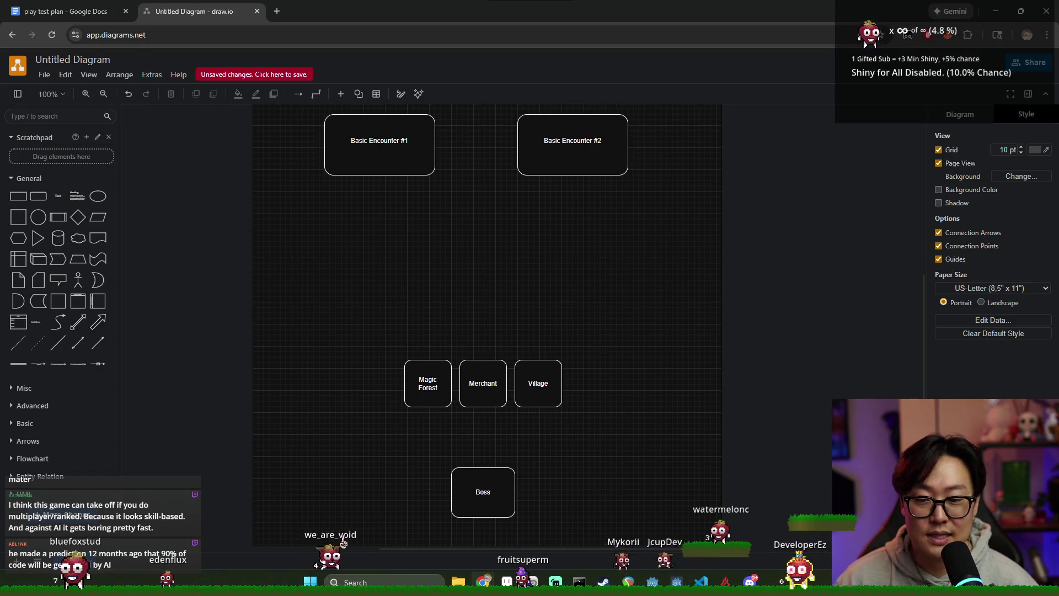
left_click_drag(578, 459, 352, 343)
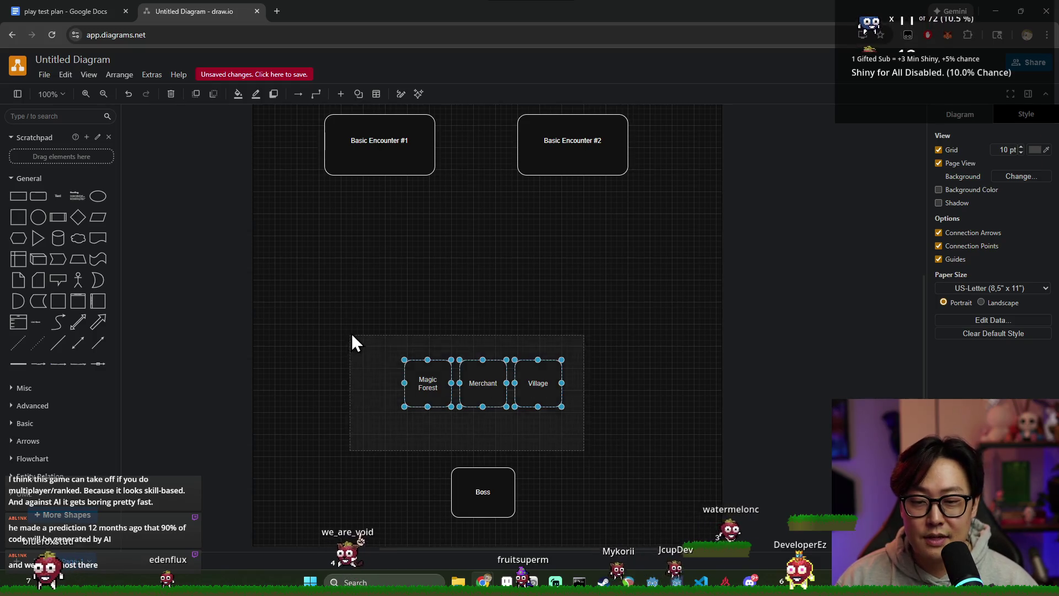
left_click_drag(425, 380, 513, 314)
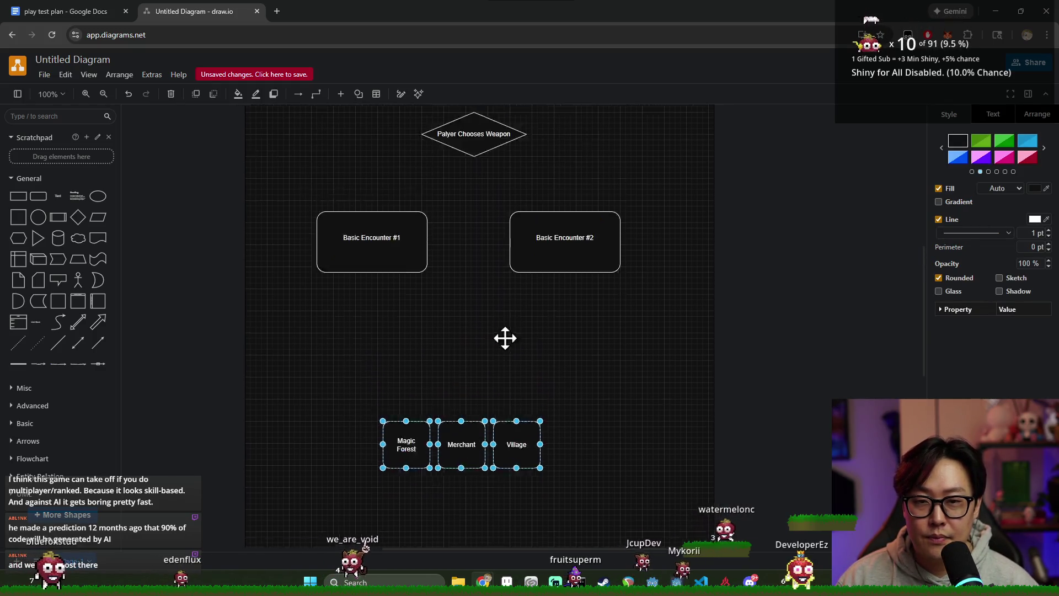
scroll(530, 357, "up", 3)
left_click(38, 11)
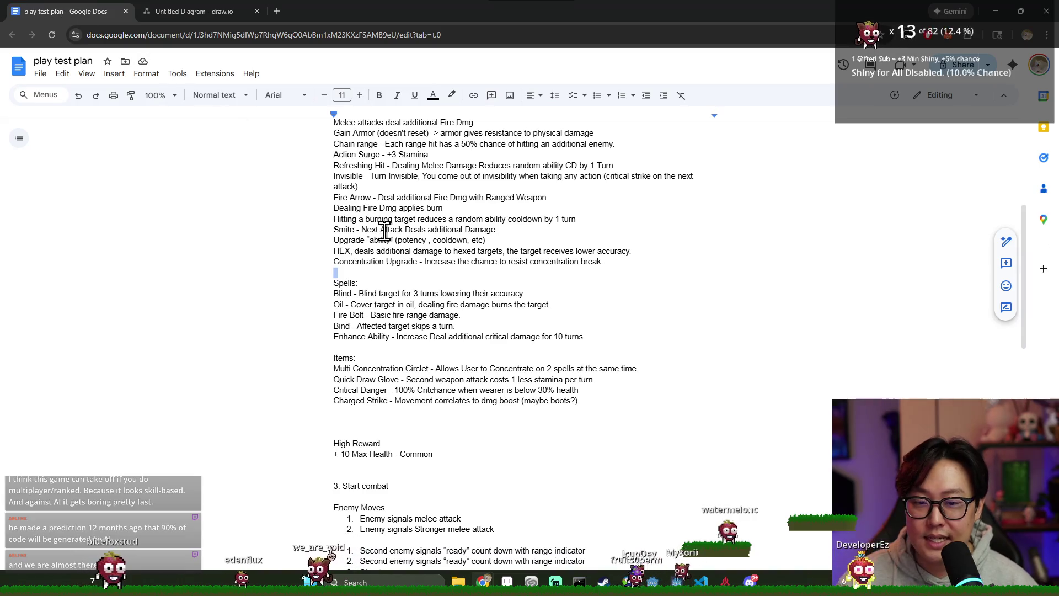
left_click(193, 11)
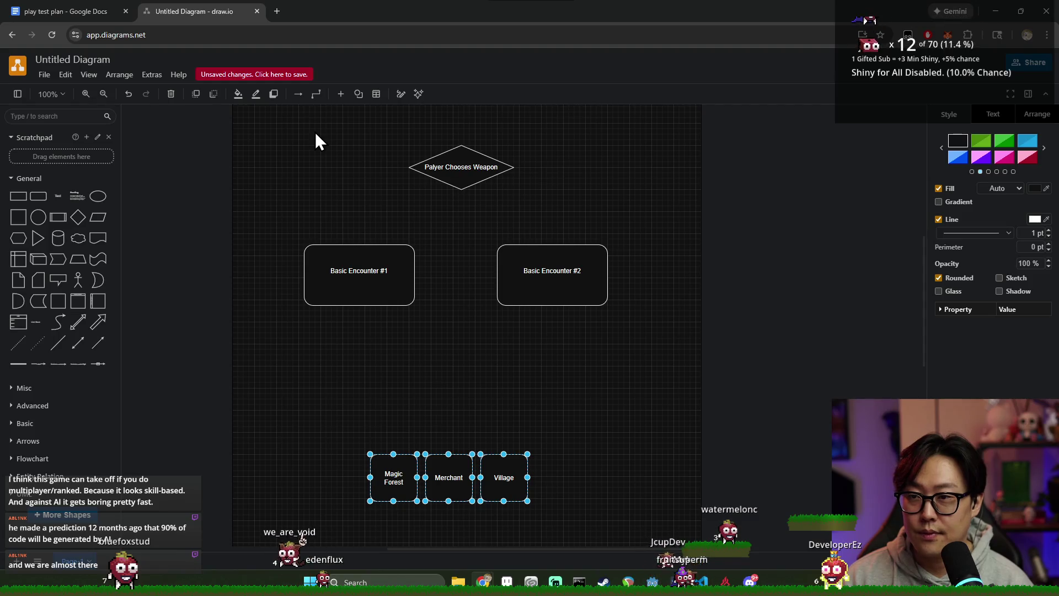
Load app.diagrams.net in a new browser tab to get a fresh blank diagram.
key("ctrl+t")
key("ctrl+shift+Tab")
key("ctrl+Tab")
type("app")
key("Return")
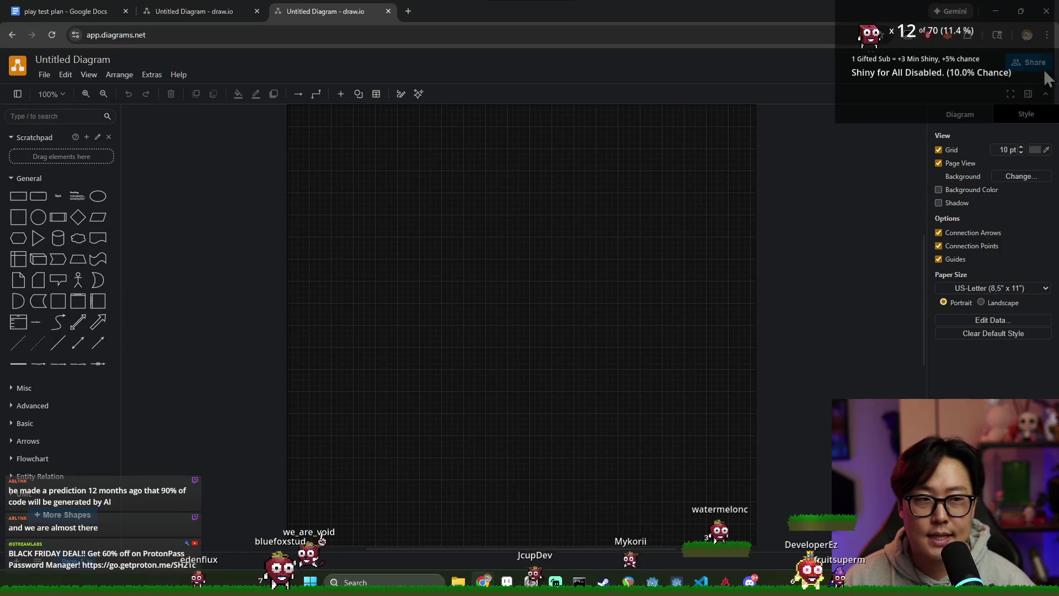
Dismiss the Share save prompt and start opening a diagram from Google Drive.
left_click(1034, 62)
left_click(487, 321)
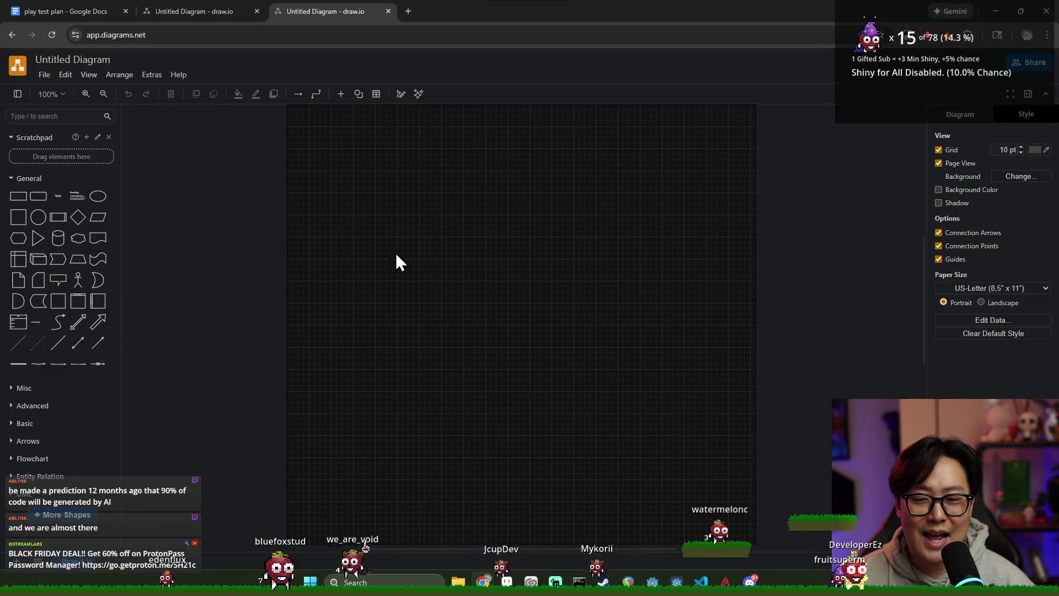
left_click(44, 75)
mouse_move(71, 104)
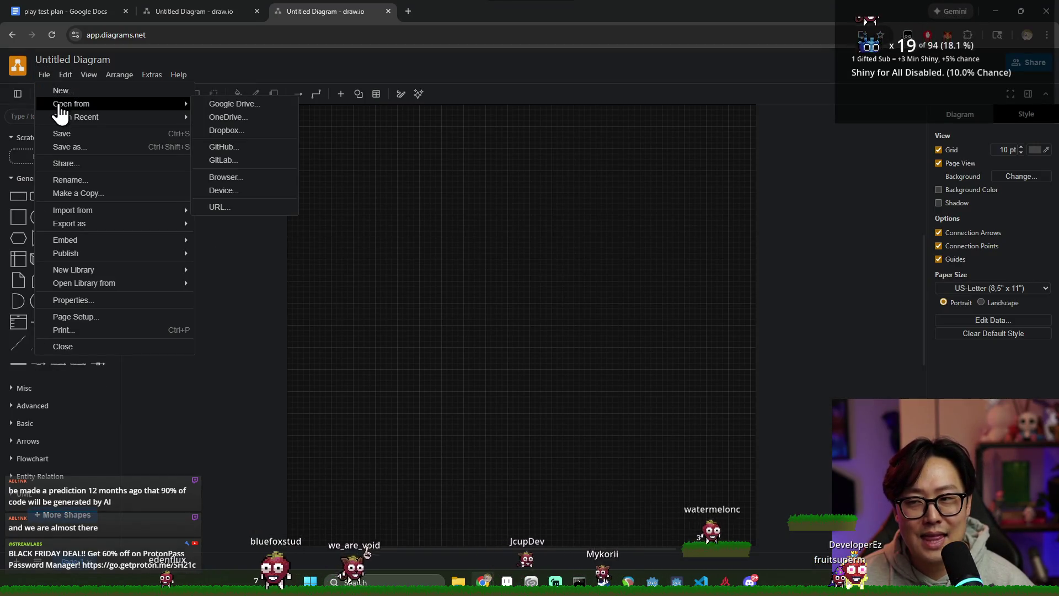
left_click(232, 104)
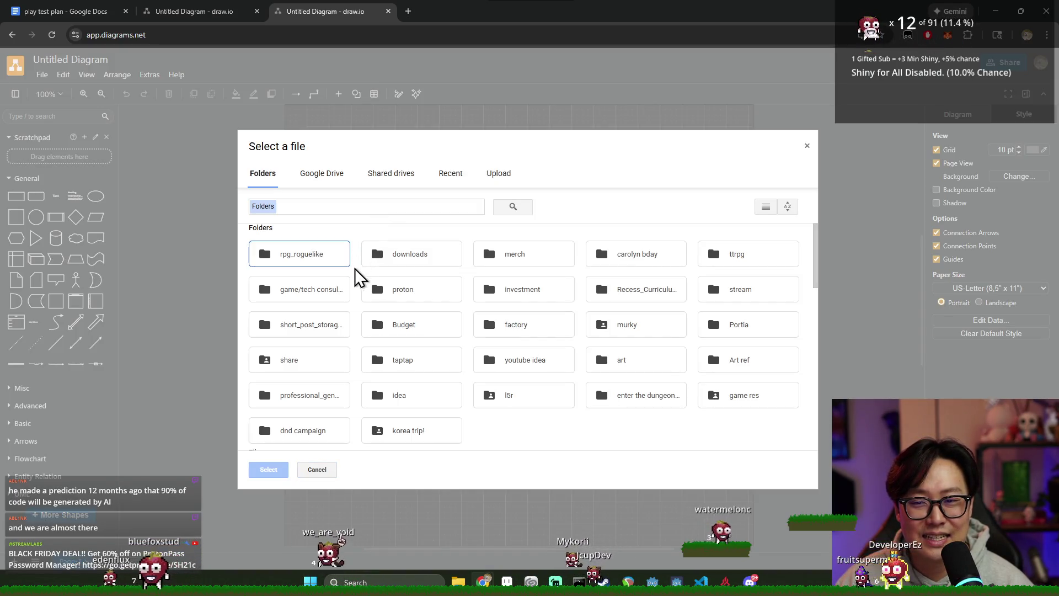
scroll(373, 282, "down", 5)
scroll(376, 286, "up", 3)
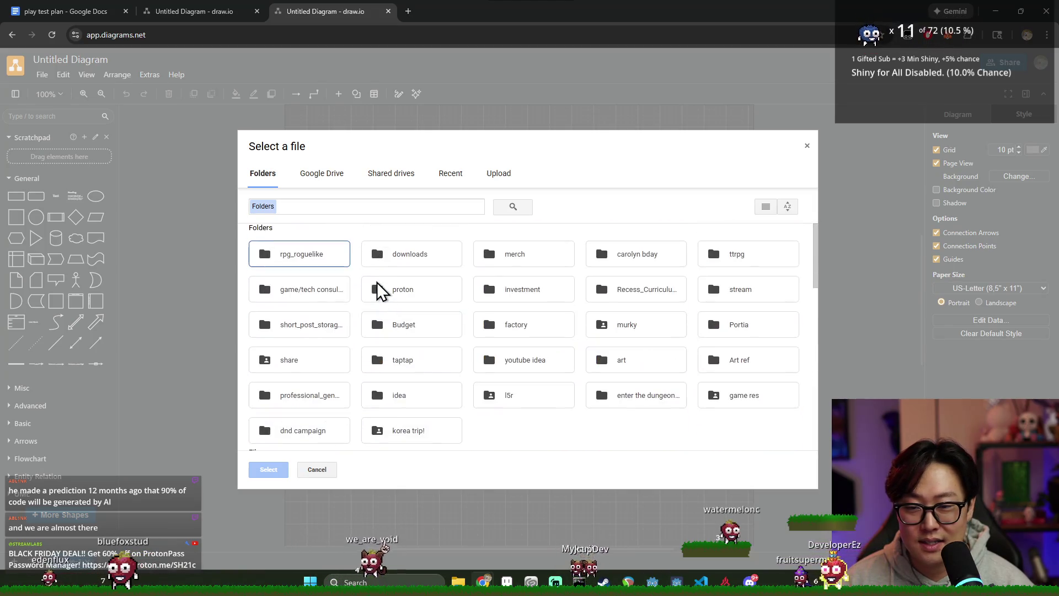
scroll(381, 293, "up", 4)
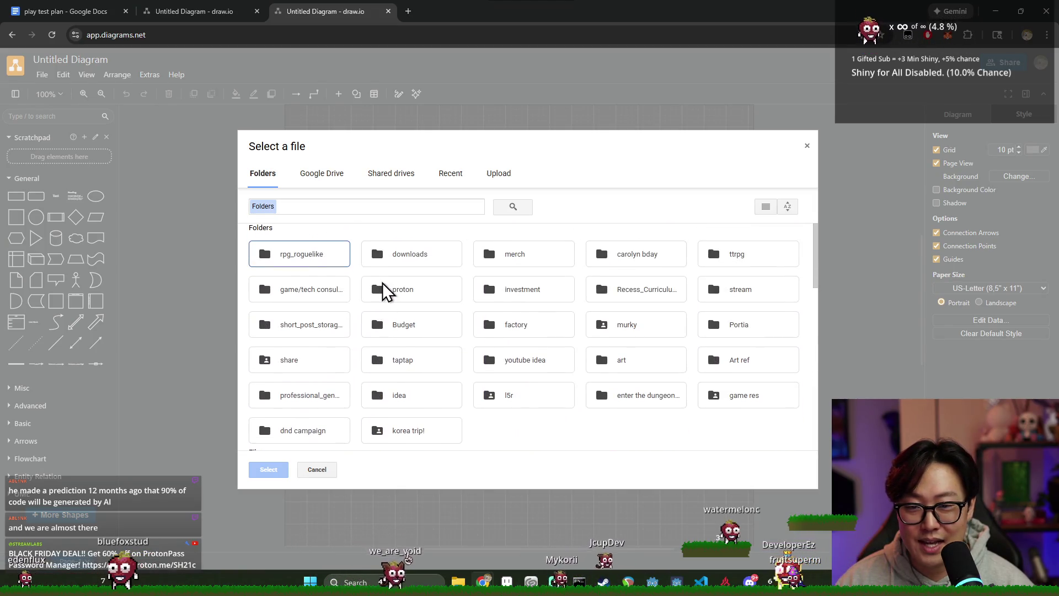
Pick Skill_tree_v1.drawio from the Recent files list and pan the skill tree into view.
left_click(329, 178)
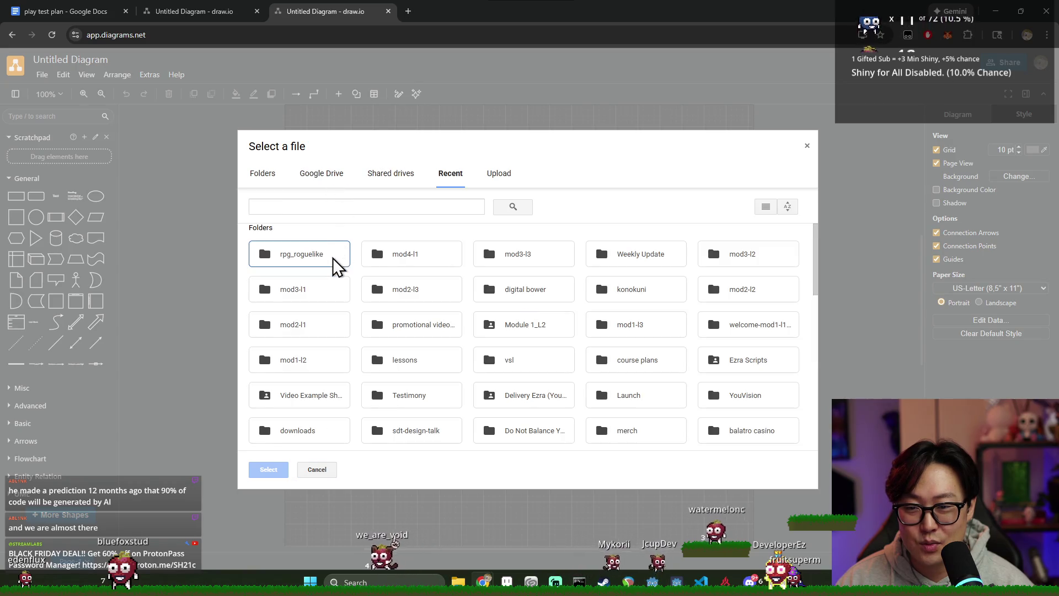
left_click(451, 176)
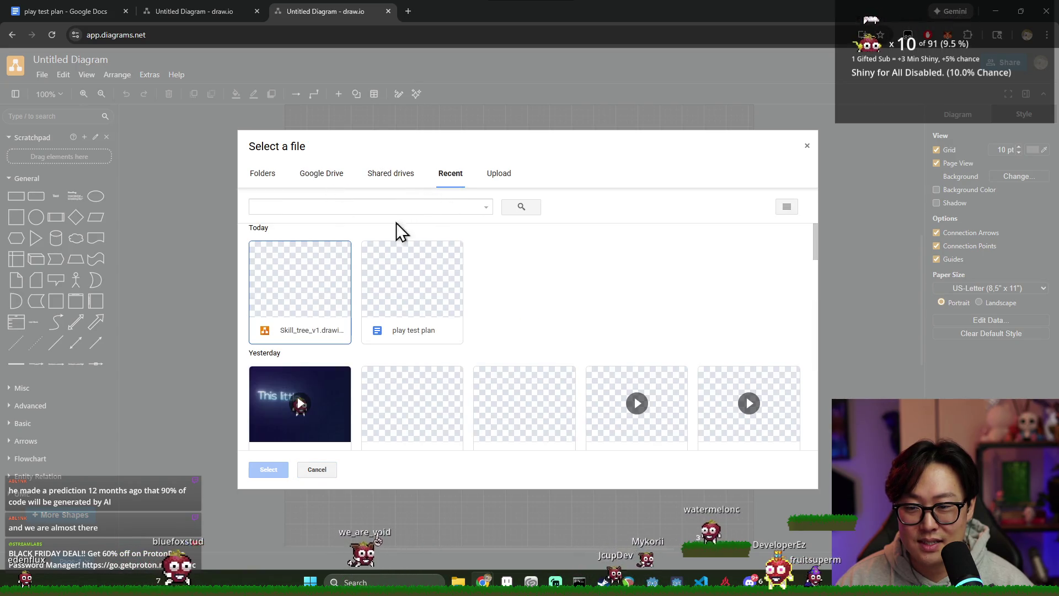
double_click(318, 290)
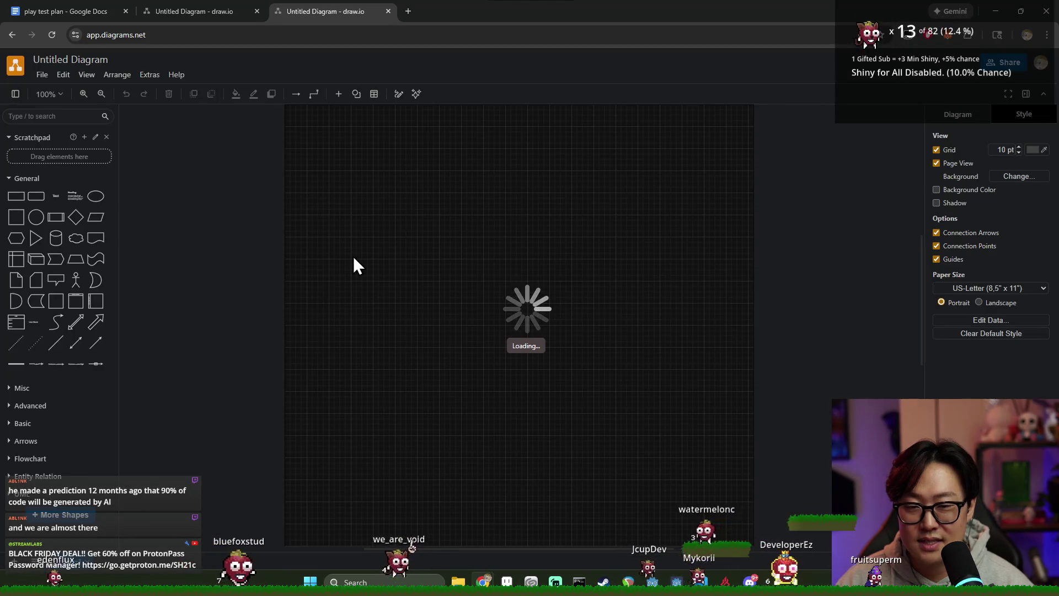
left_click_drag(389, 231, 471, 243)
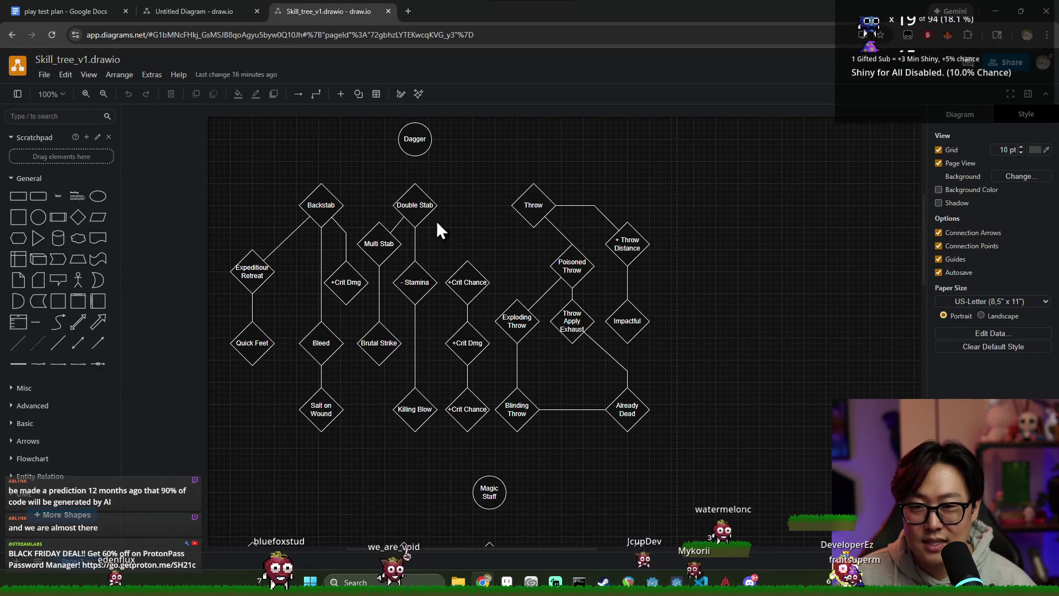
Look over the Dagger node in the skill tree, then return to the game-flow diagram tab.
left_click(428, 155)
scroll(524, 416, "down", 2)
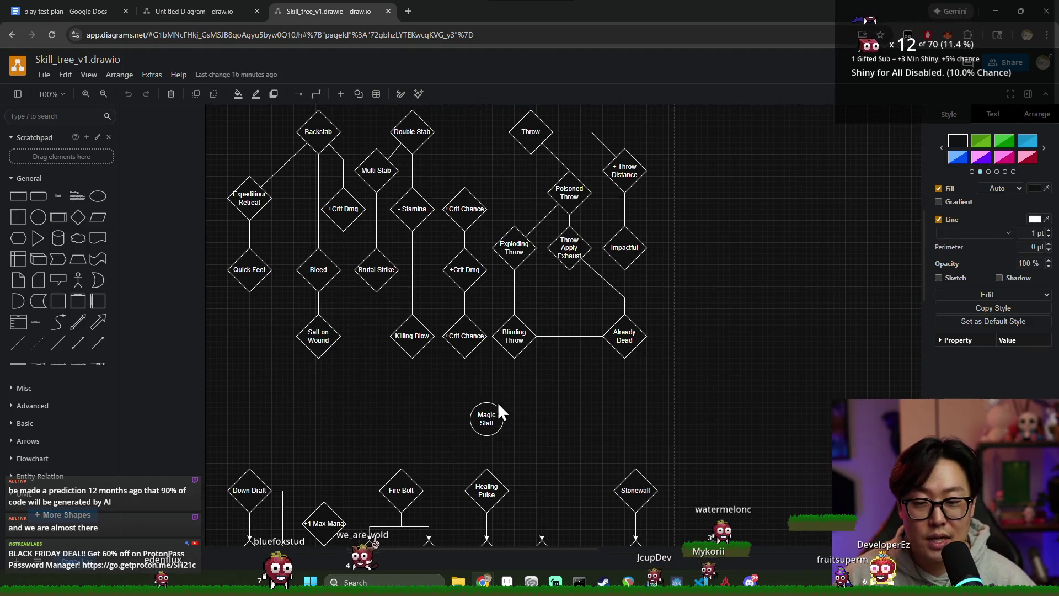
scroll(583, 428, "down", 3)
scroll(593, 305, "down", 3)
scroll(575, 325, "up", 3)
scroll(497, 296, "right", 2)
scroll(435, 337, "up", 3)
scroll(431, 258, "down", 3)
scroll(447, 285, "up", 5)
scroll(445, 283, "down", 1)
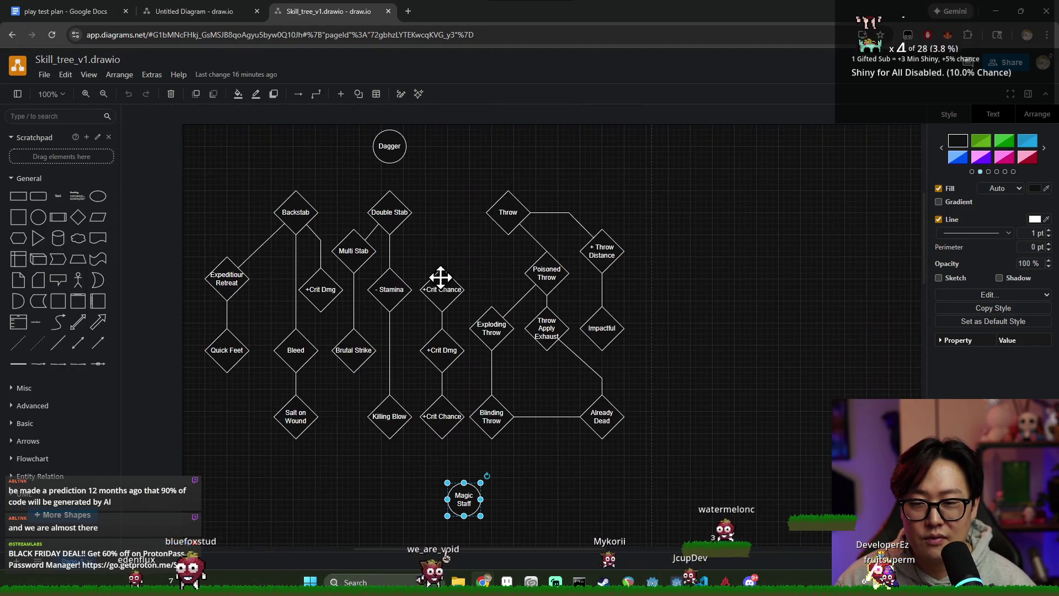
left_click(389, 146)
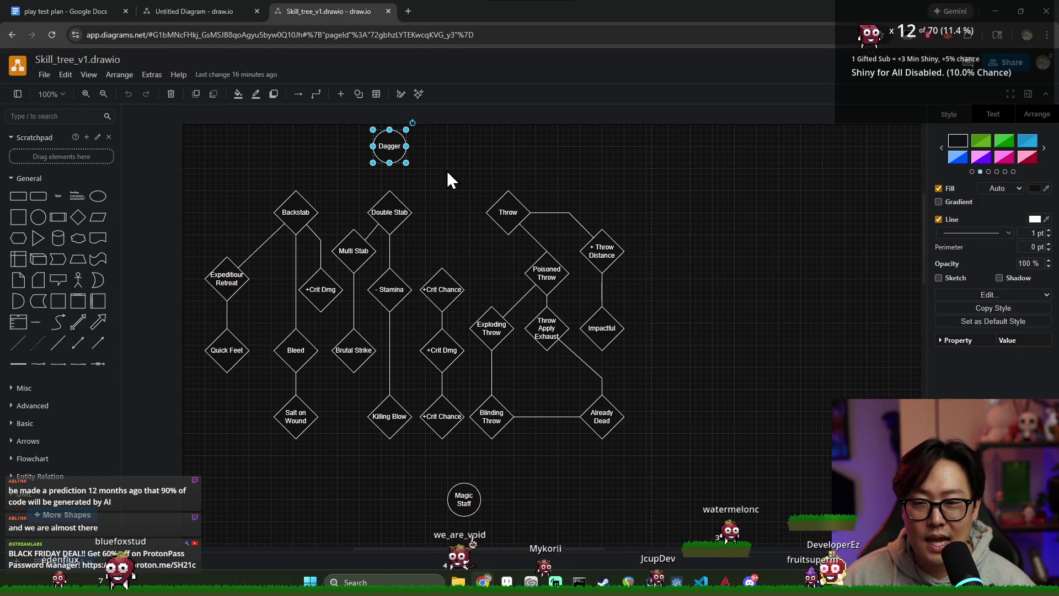
left_click(452, 338)
scroll(451, 338, "down", 2)
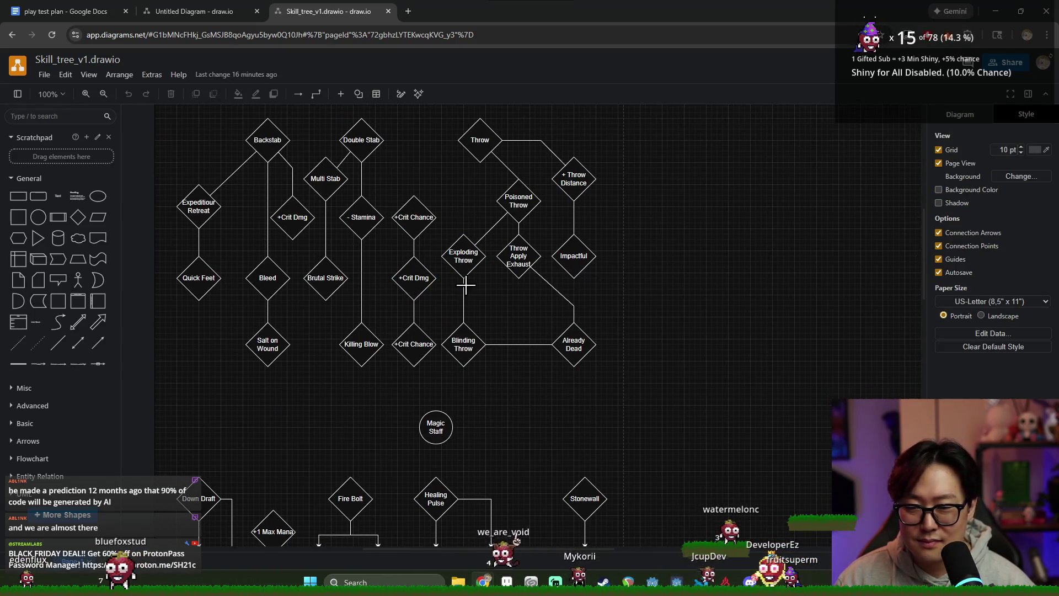
scroll(500, 415, "down", 3)
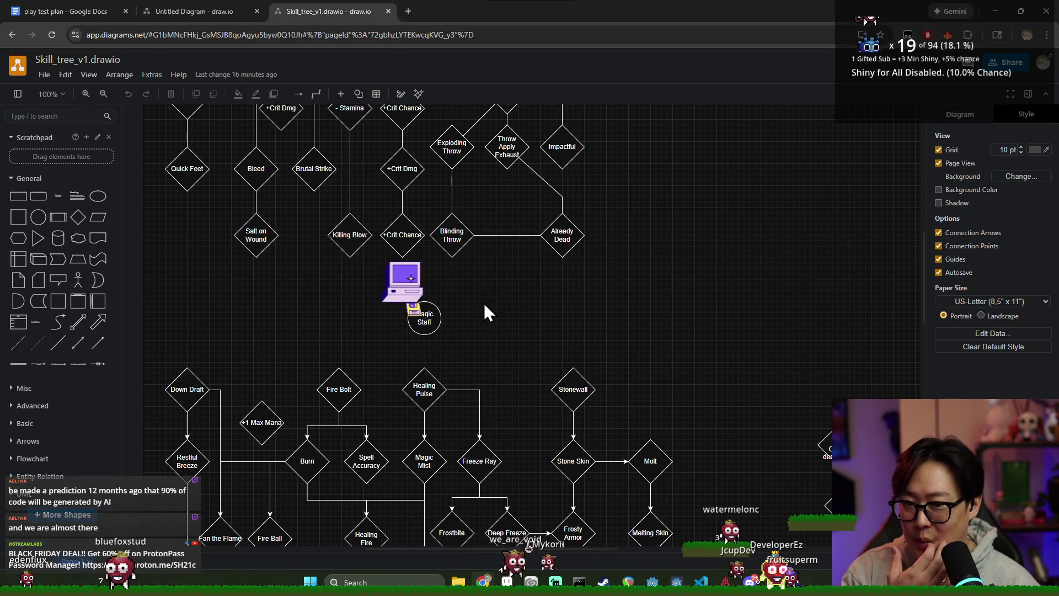
scroll(414, 331, "down", 2)
scroll(414, 331, "down", 1)
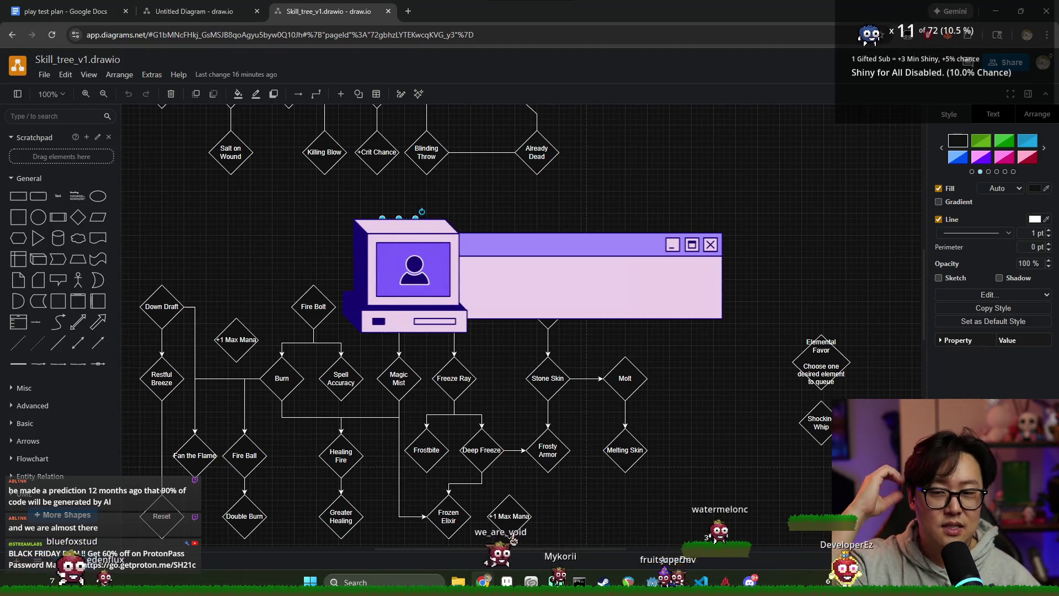
left_click(195, 11)
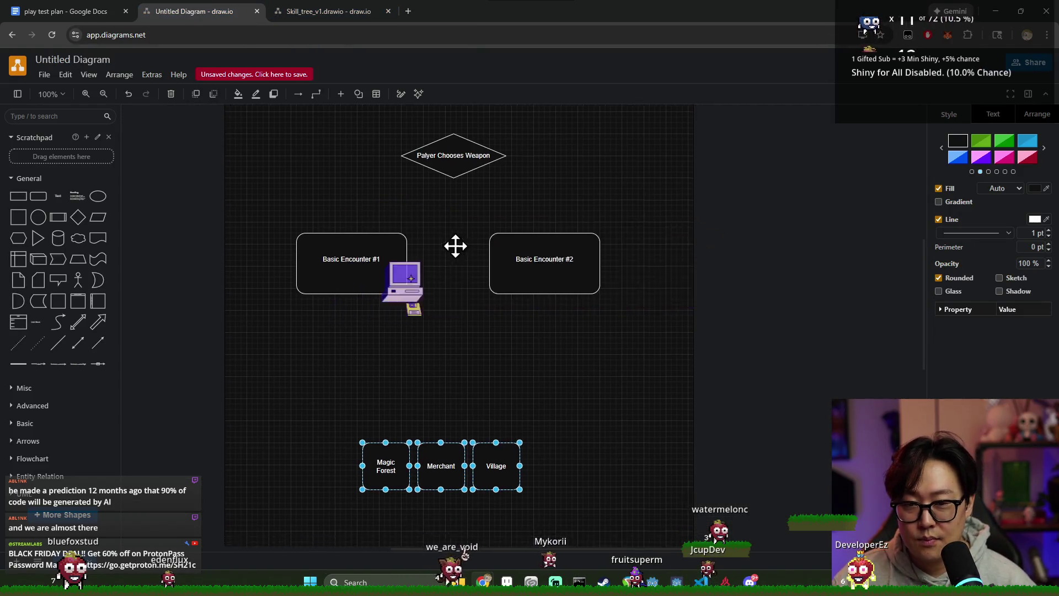
Spread Magic Forest, Merchant and Village apart into an aligned row.
left_click(451, 349)
left_click_drag(378, 459, 319, 413)
left_click_drag(427, 463, 426, 409)
mouse_move(478, 457)
left_mouse_down()
mouse_move(540, 419)
mouse_move(541, 408)
left_mouse_up()
left_click_drag(426, 402, 446, 406)
left_click(306, 426)
left_click_drag(543, 418, 547, 424)
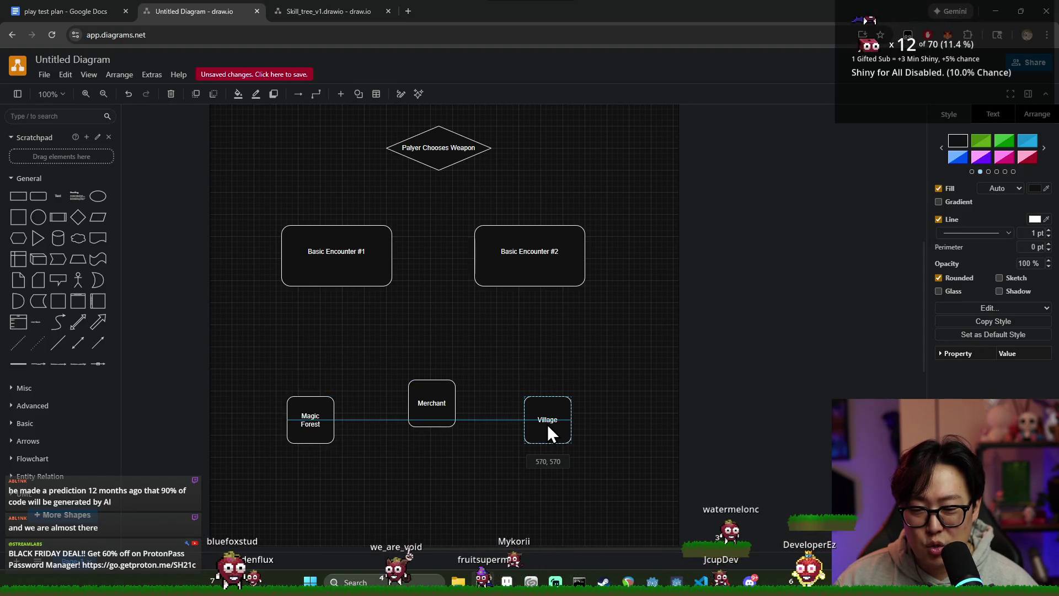
left_click_drag(432, 402, 441, 426)
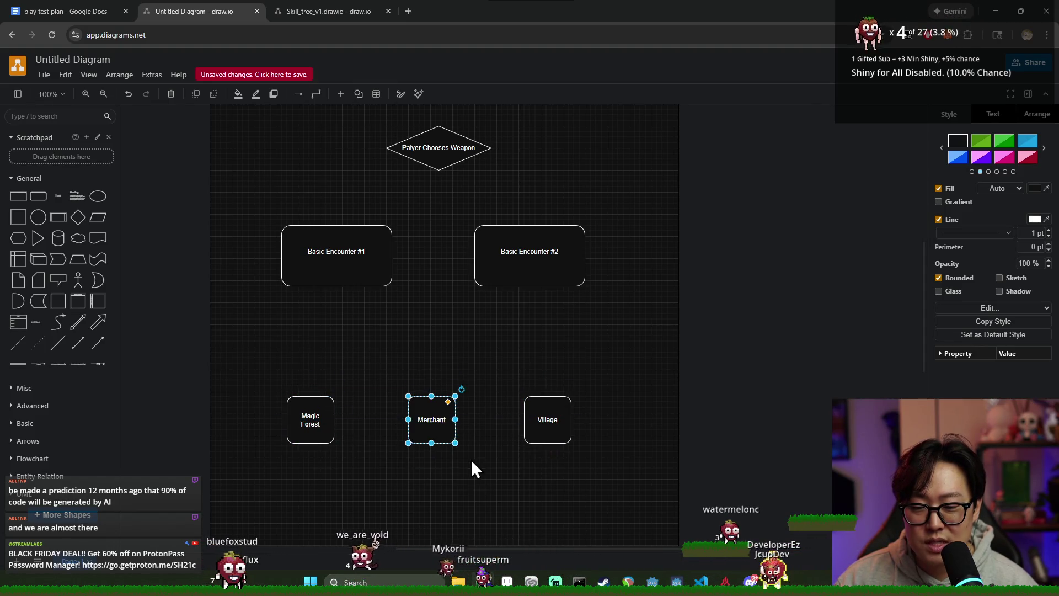
scroll(424, 286, "down", 1)
Shrink both Basic Encounter #1 and #2 boxes using their corner handles.
left_click(372, 240)
left_click(368, 195)
mouse_move(386, 232)
left_mouse_down()
mouse_move(346, 227)
mouse_move(372, 207)
left_mouse_up()
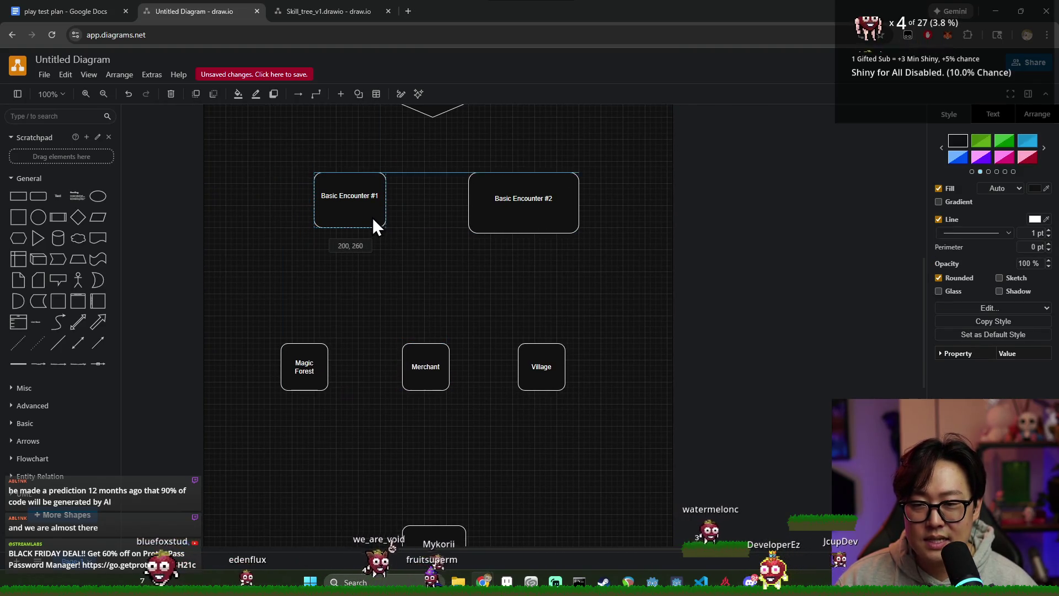
left_click(522, 212)
mouse_move(576, 233)
left_mouse_down()
mouse_move(529, 203)
mouse_move(523, 211)
left_mouse_up()
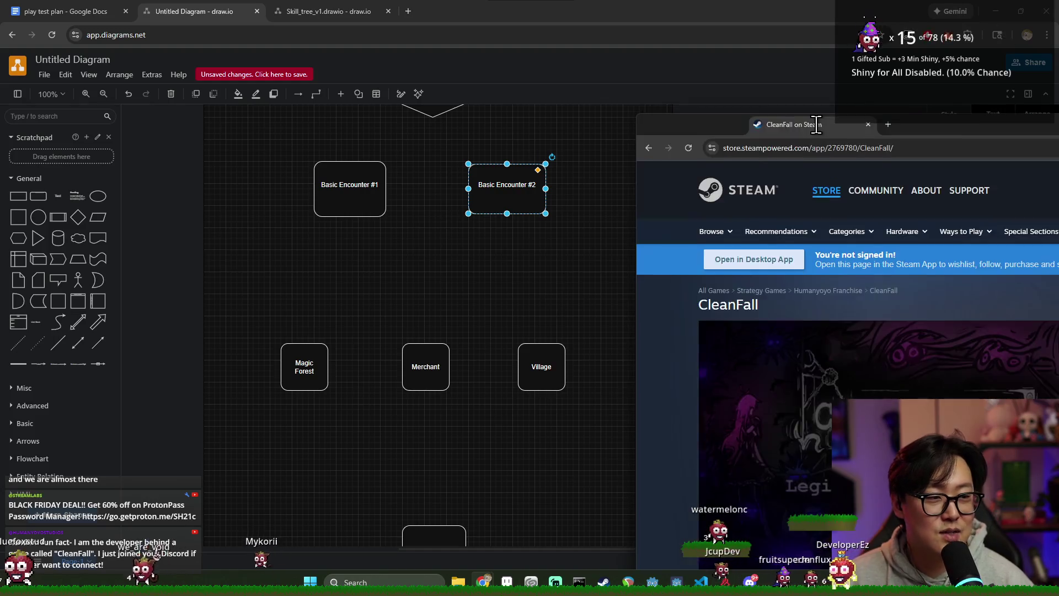
Bring the CleanFall Steam store page into this window and browse its first screenshots.
left_click_drag(815, 124, 182, 11)
scroll(294, 248, "down", 3)
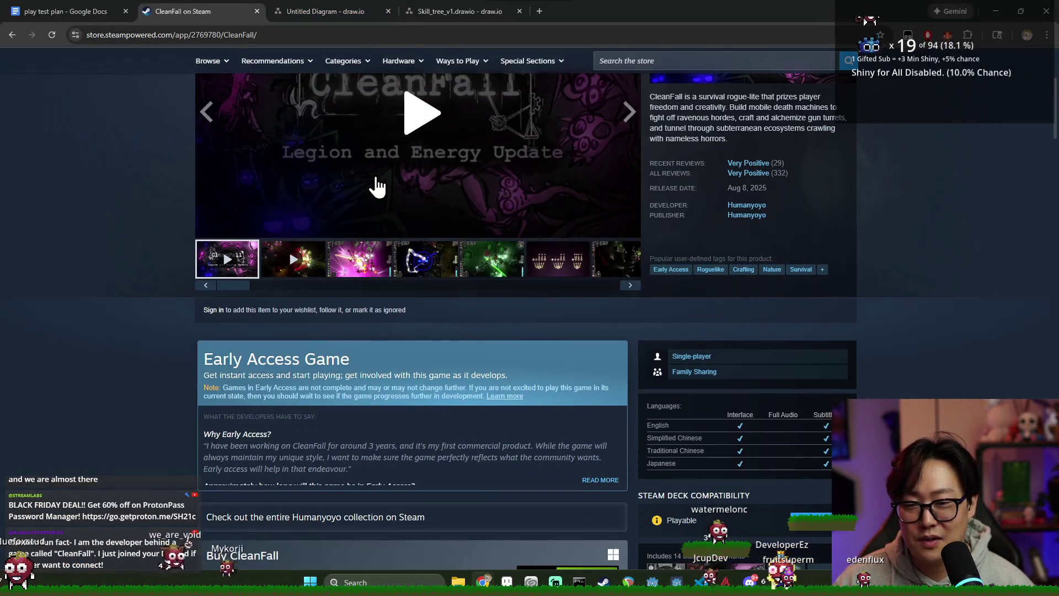
left_click(285, 261)
left_click(357, 259)
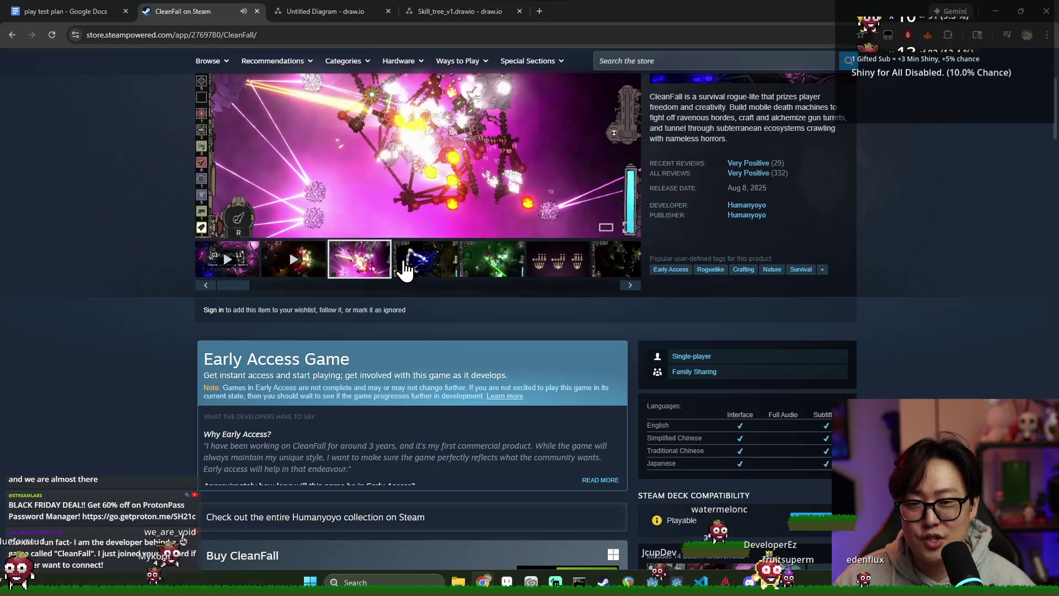
left_click(422, 259)
scroll(422, 264, "up", 3)
left_click(494, 369)
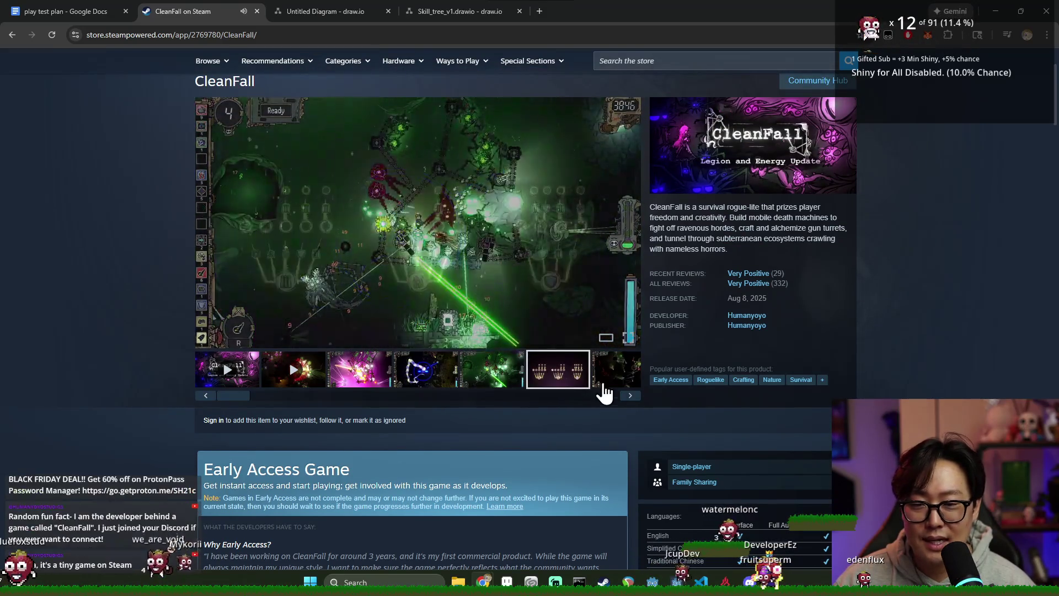
left_click(630, 395)
Page through more CleanFall screenshots, play the trailer, then close the store tab.
left_click(517, 370)
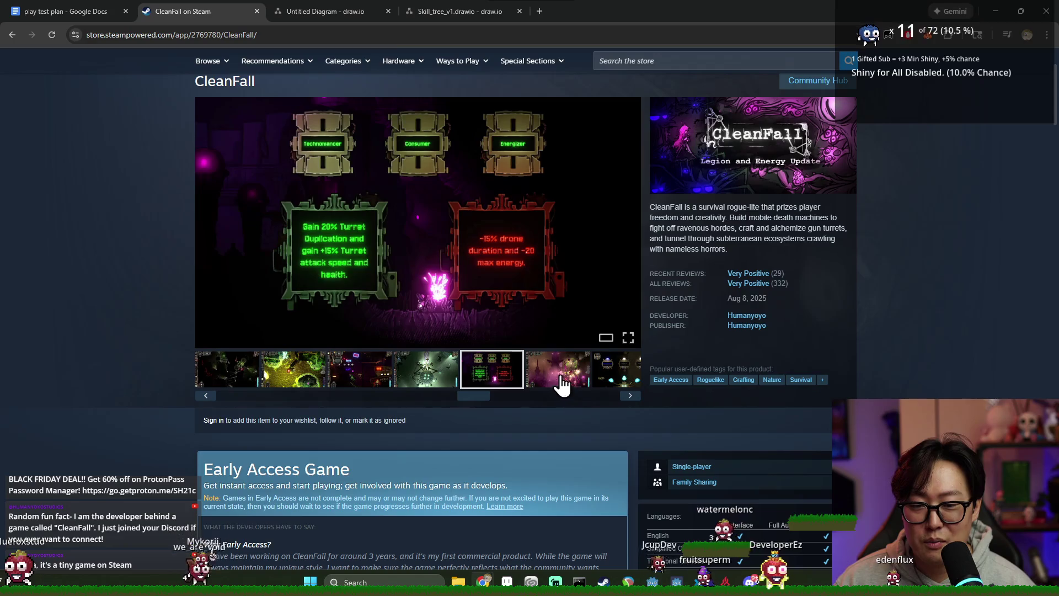
left_click(559, 370)
left_click(630, 395)
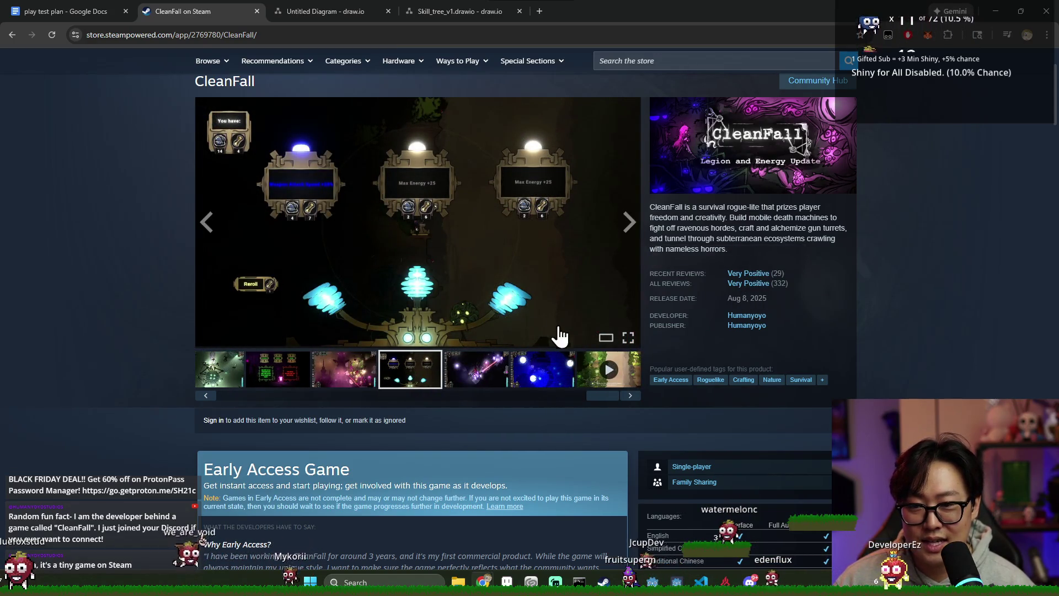
left_click(516, 373)
left_click(608, 370)
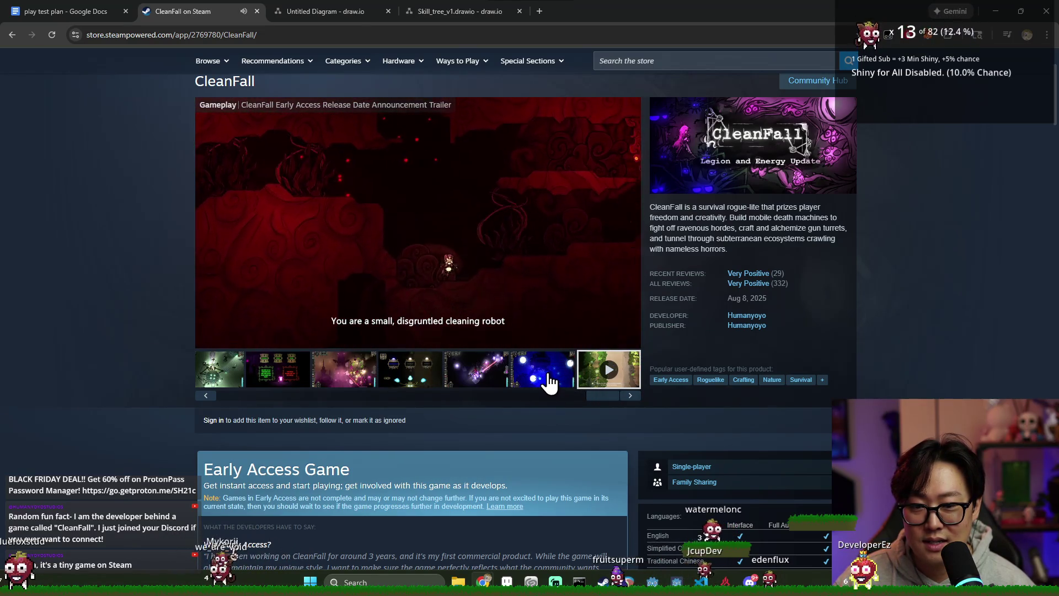
mouse_move(418, 215)
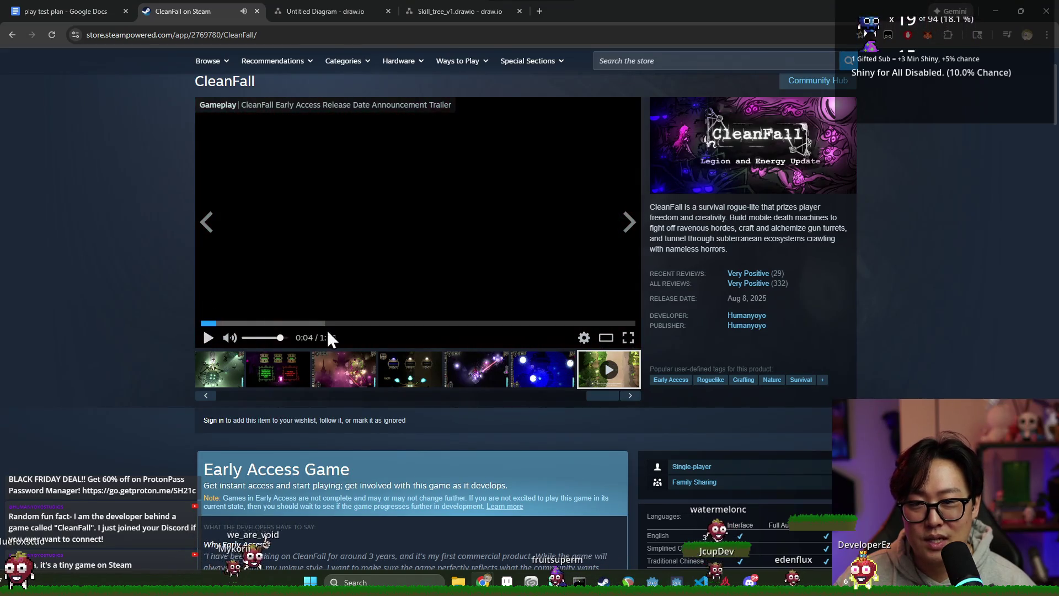
scroll(327, 330, "down", 5)
scroll(675, 295, "up", 4)
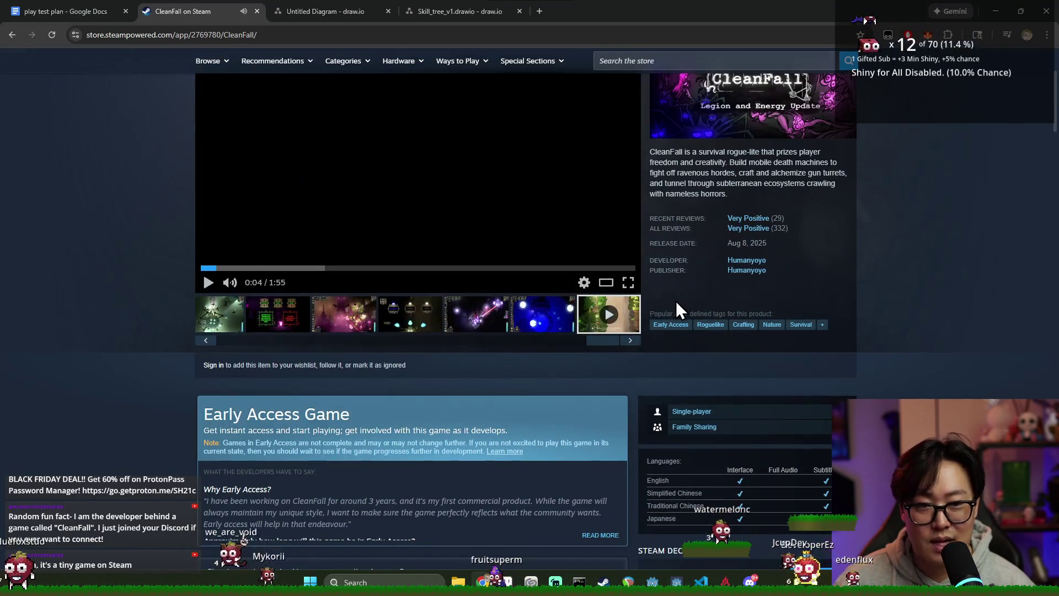
left_click(256, 11)
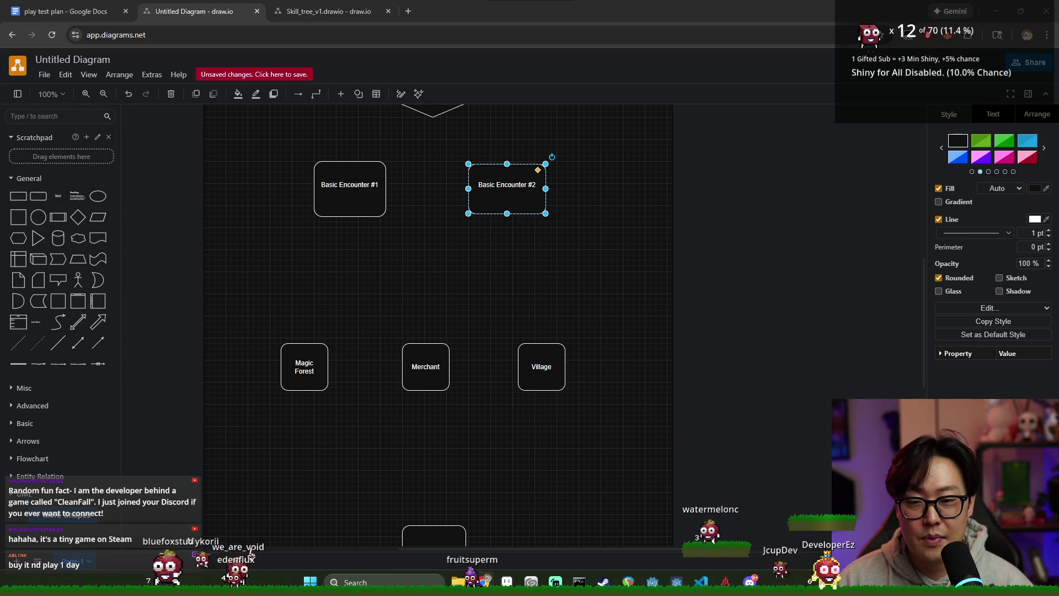
Clear the selection on the game-flow diagram canvas.
left_click(694, 400)
scroll(738, 406, "up", 3)
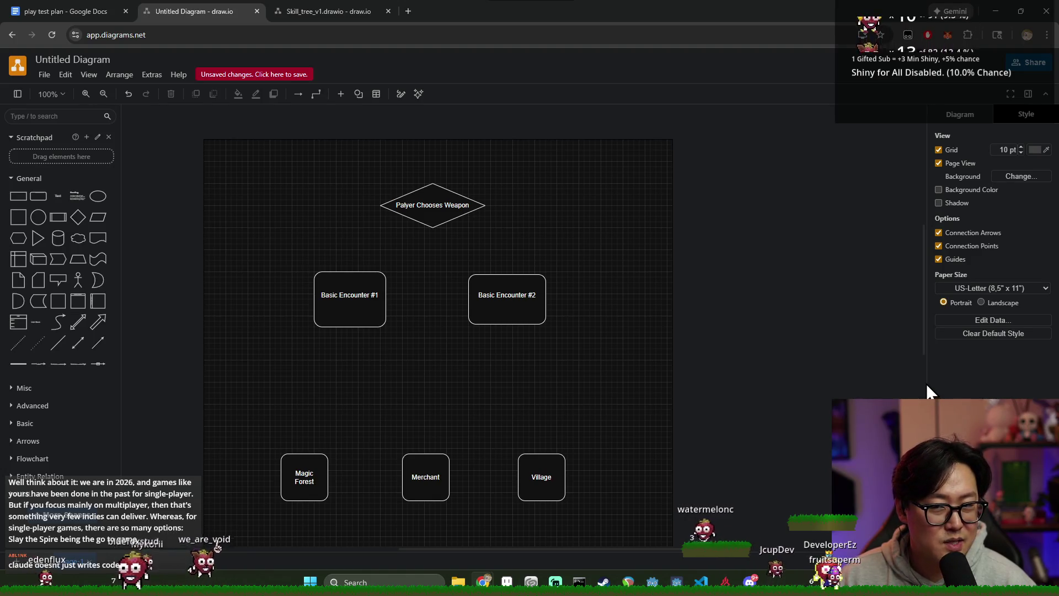
Switch to the Skill_tree_v1 tab and clear the canvas selection.
left_click(328, 10)
left_click(241, 11)
left_click(328, 11)
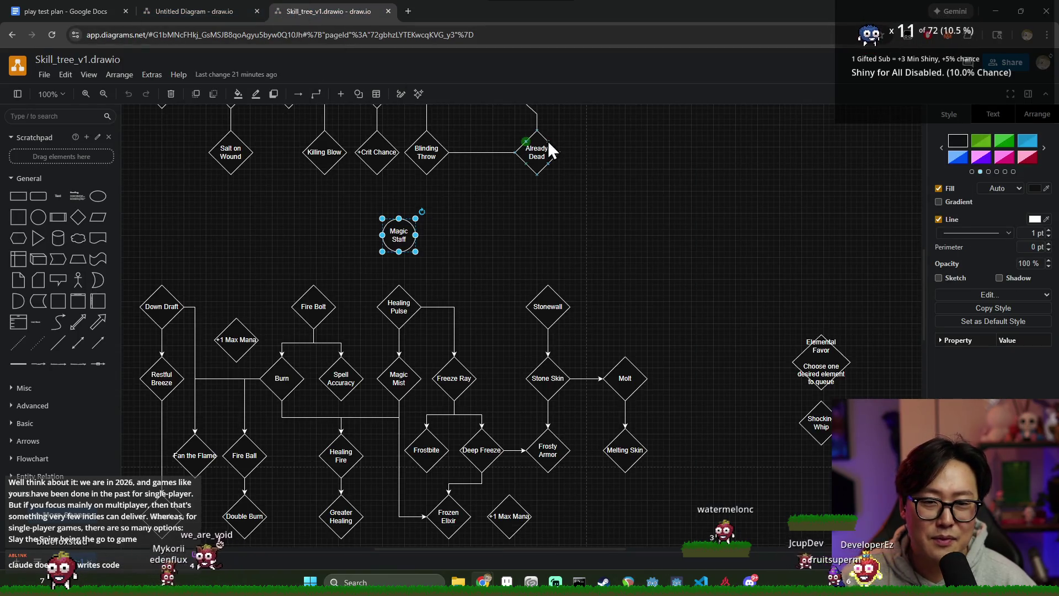
scroll(707, 215, "down", 5)
scroll(708, 216, "down", 5)
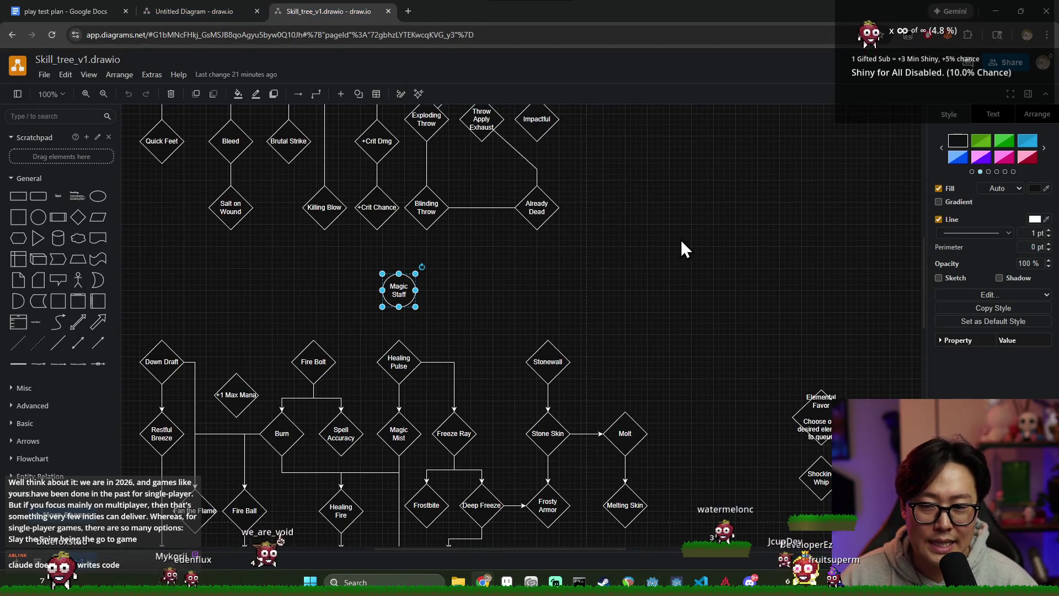
left_click(652, 265)
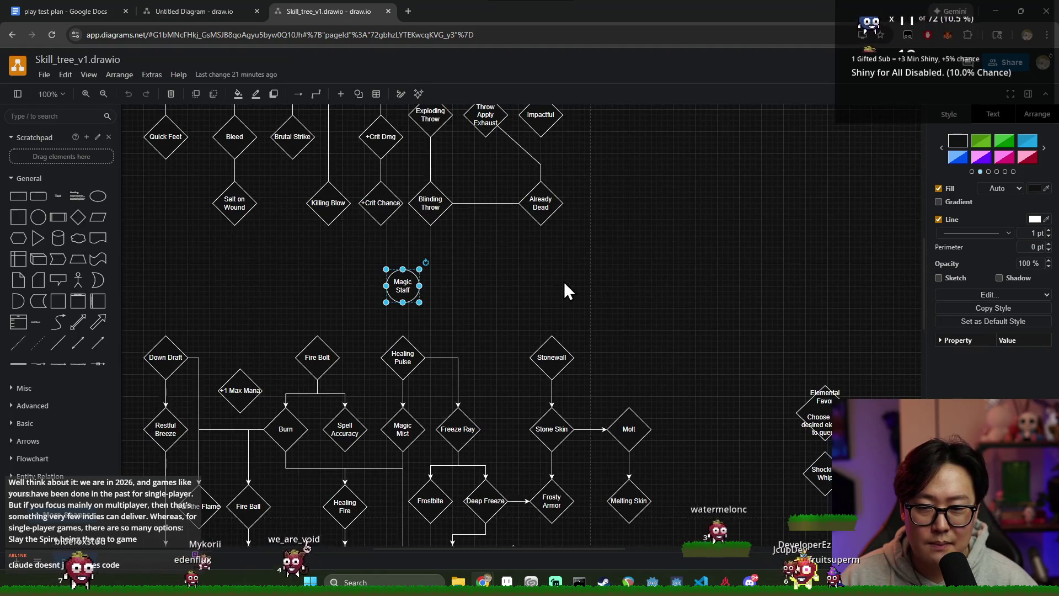
scroll(644, 272, "down", 2)
scroll(614, 254, "down", 1)
Move the Magic Staff circle directly above the Healing Pulse branch.
left_click(507, 249)
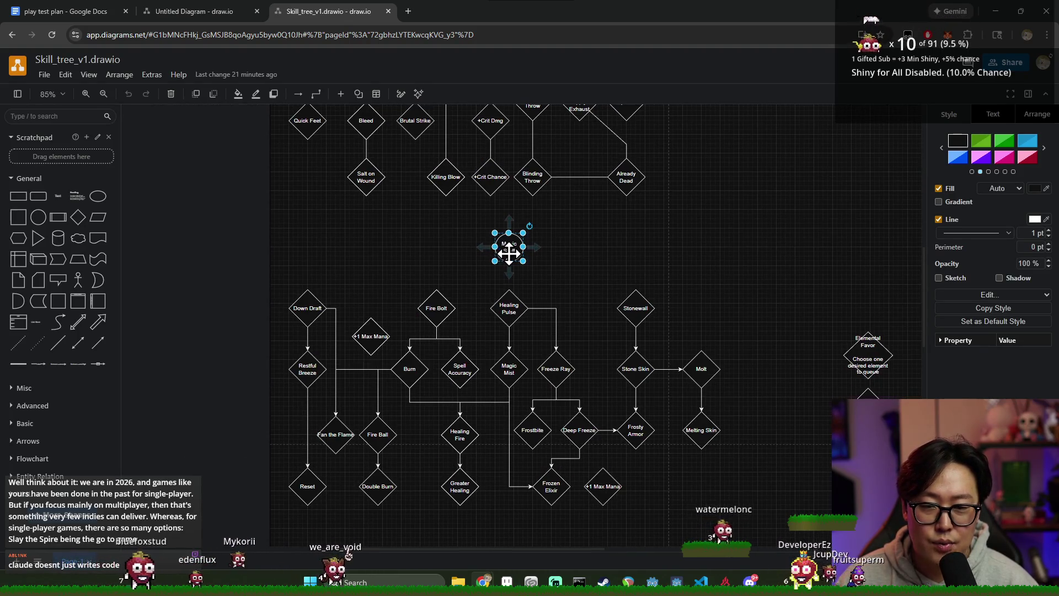
scroll(508, 252, "up", 2)
left_click_drag(507, 257, 510, 269)
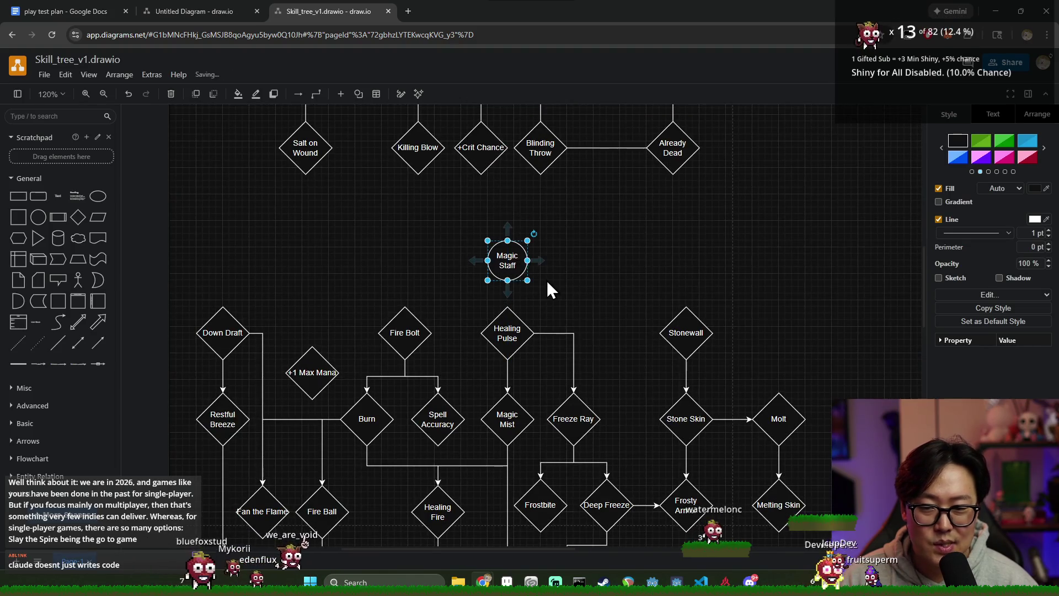
scroll(547, 281, "down", 2)
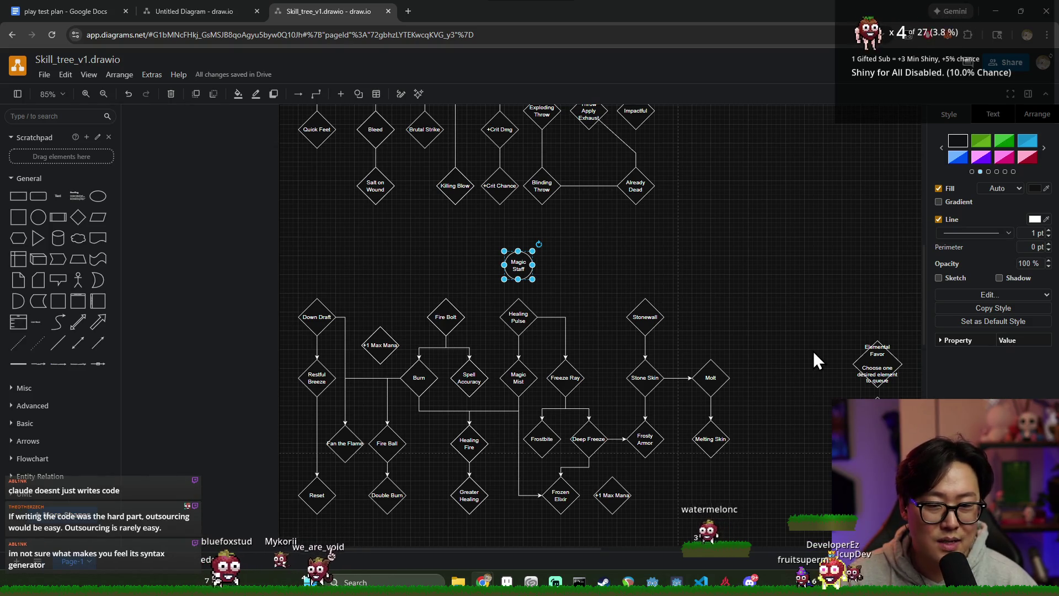
left_click_drag(819, 389, 788, 354)
left_click(708, 289)
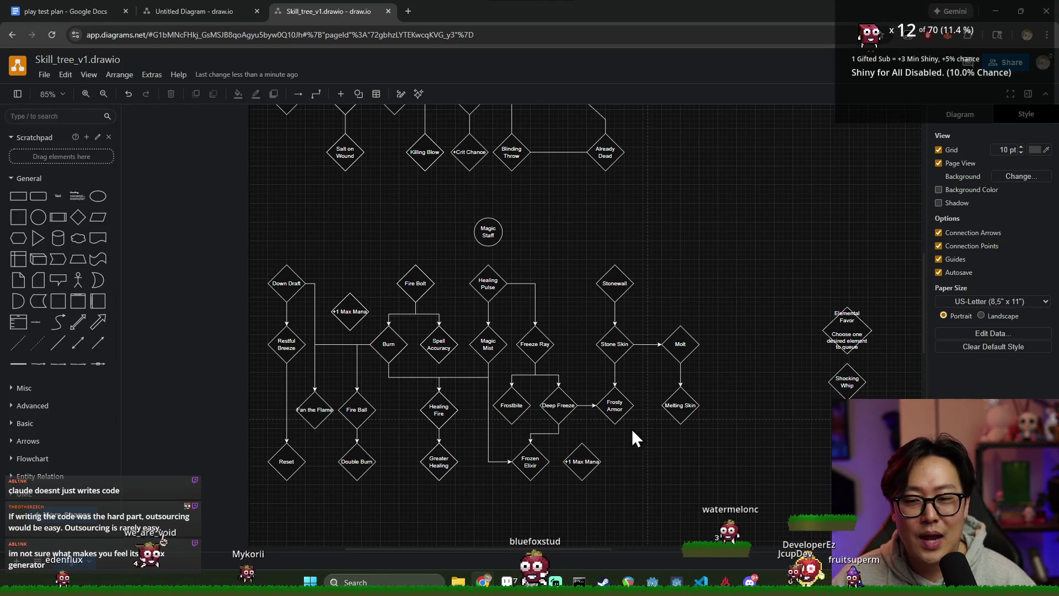
Move Elemental Favor and Shocking Whip up beside the lower tree and save the diagram.
left_click_drag(669, 389, 609, 377)
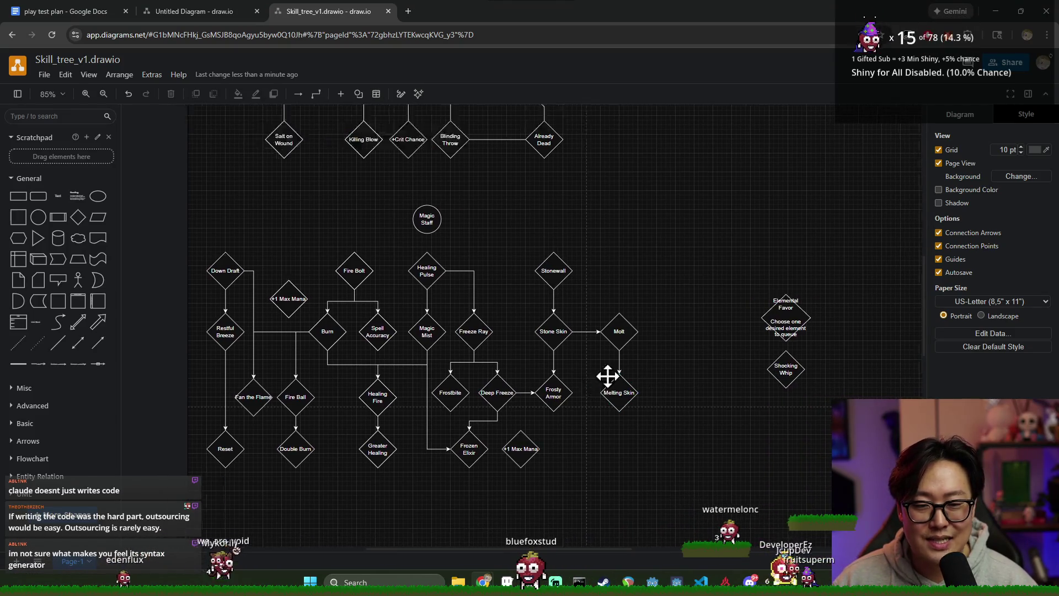
left_click_drag(752, 263, 880, 409)
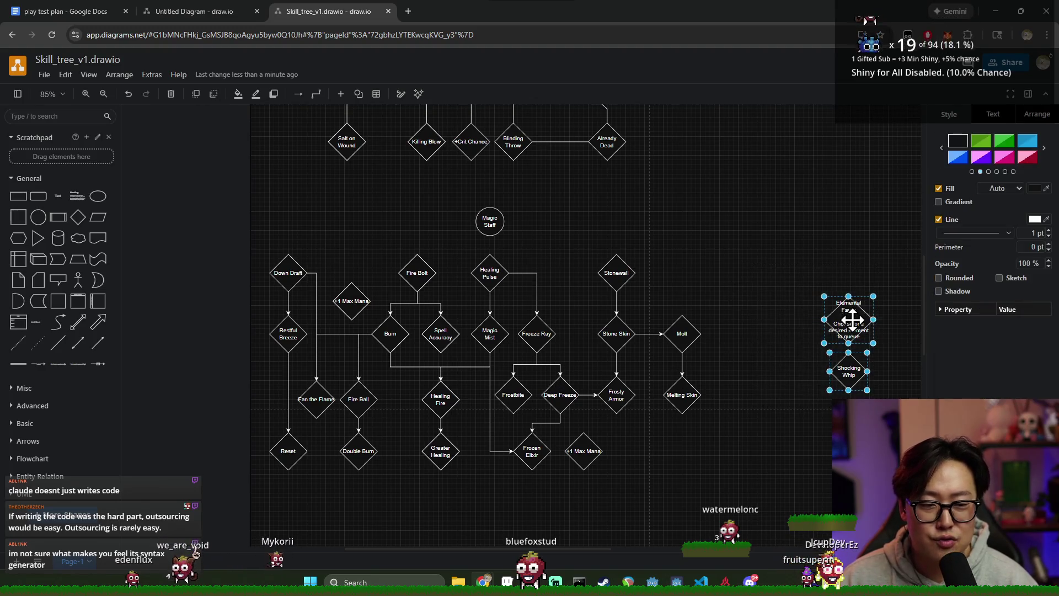
left_click_drag(849, 319, 693, 202)
left_click(772, 289)
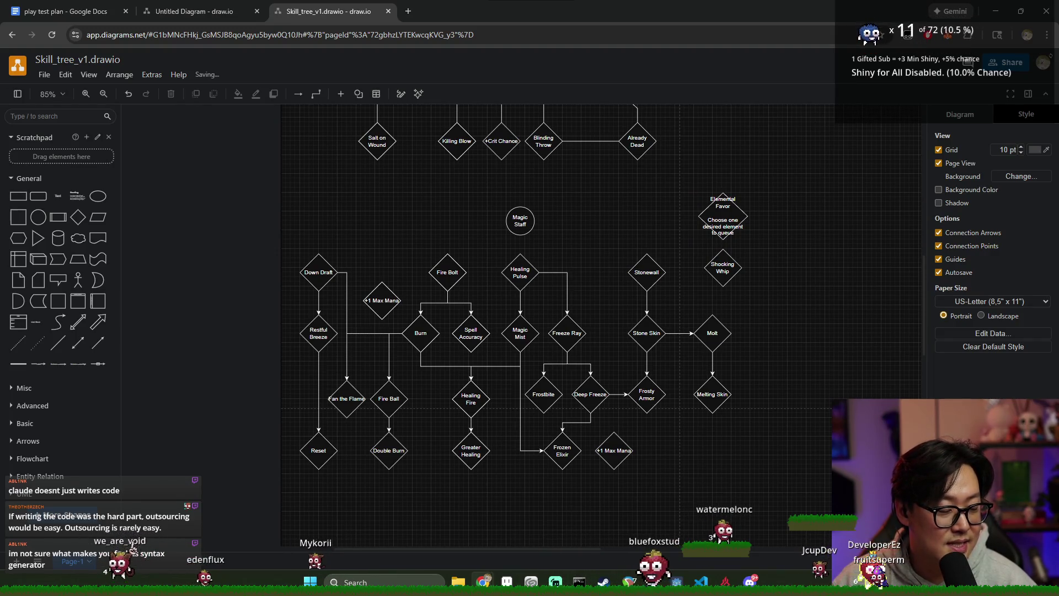
key("ctrl+s")
scroll(615, 376, "up", 1)
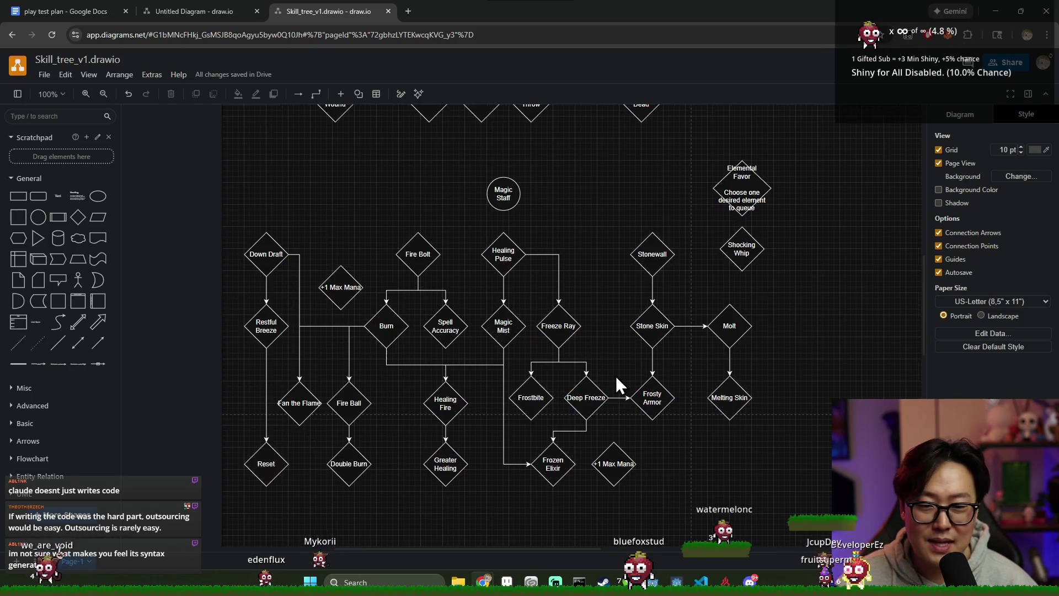
scroll(558, 382, "up", 1)
scroll(668, 368, "down", 1)
scroll(668, 368, "down", 1)
Select all shapes and shift the lower skill tree up into place.
key("ctrl+a")
left_click(360, 229)
key("ctrl+a")
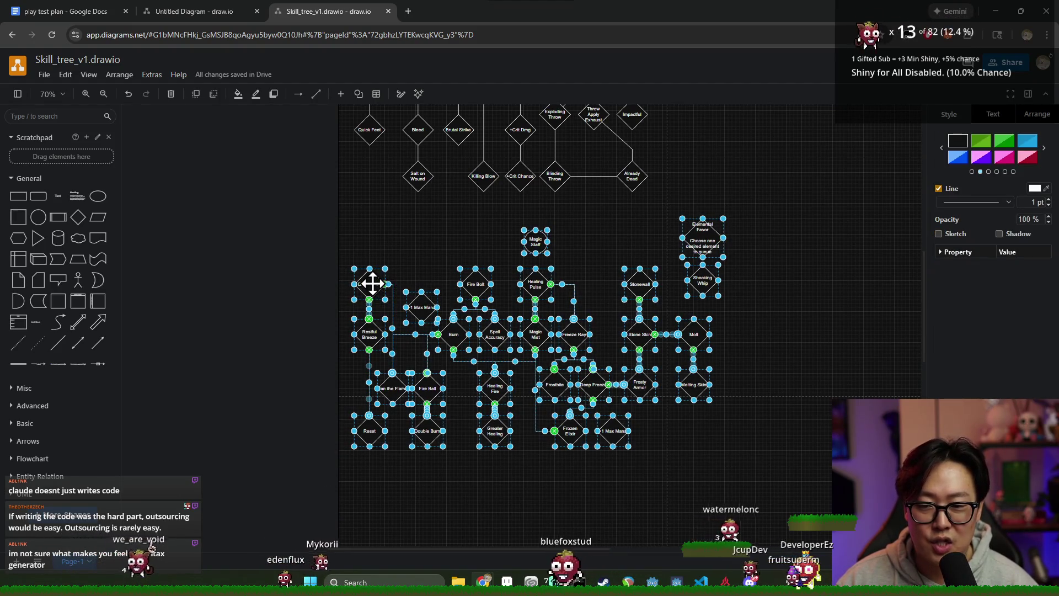
left_click_drag(376, 302, 379, 234)
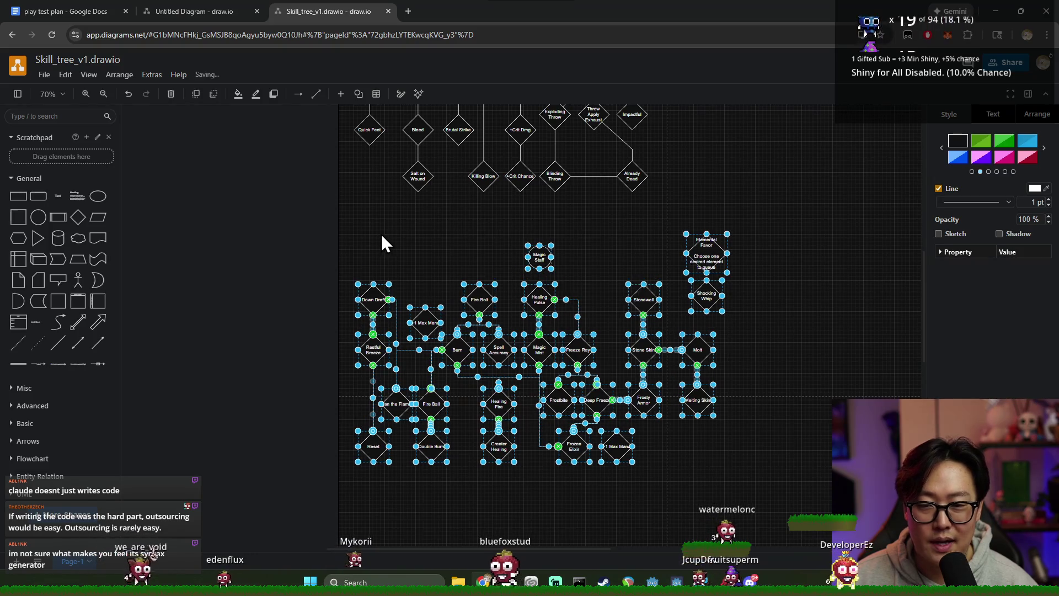
left_click(382, 235)
scroll(389, 276, "up", 3)
Shift the upper Dagger tree to the right above the Magic Staff tree, nudging it back slightly.
left_click(424, 266)
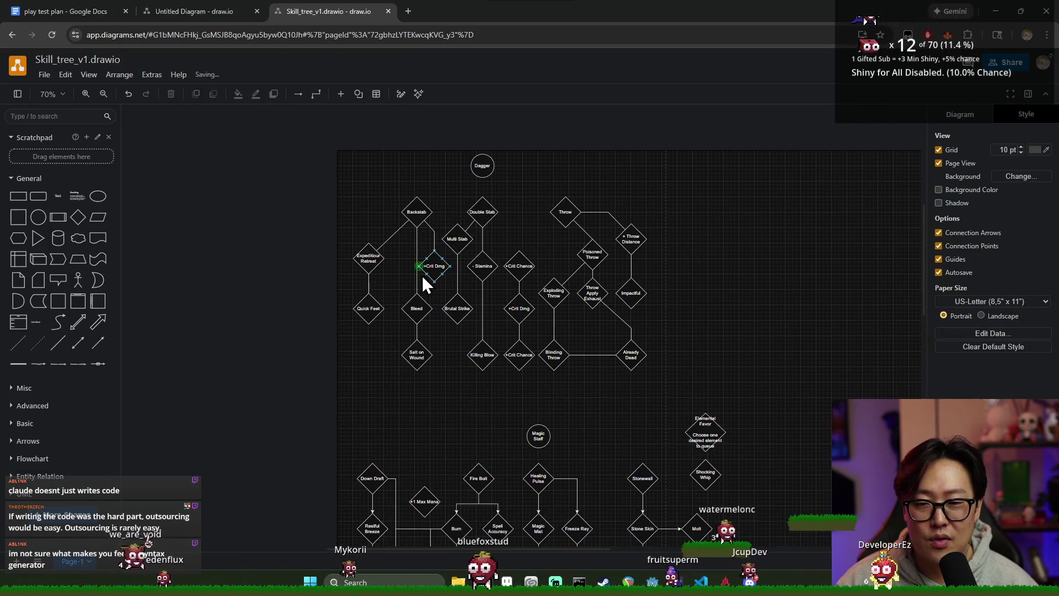
left_click_drag(342, 154, 678, 381)
left_click_drag(480, 166, 552, 177)
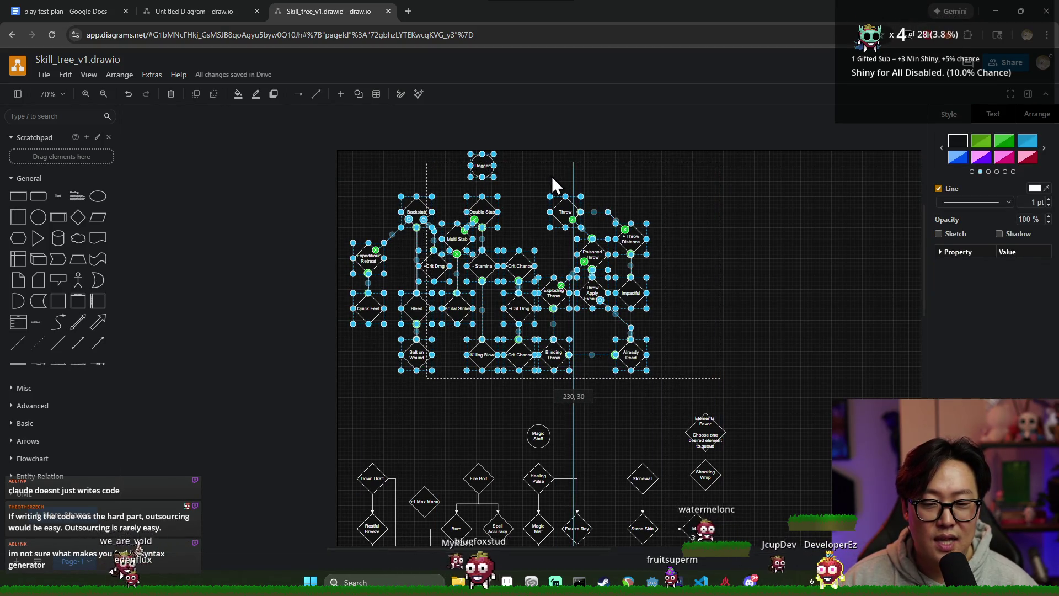
left_click(752, 277)
left_click_drag(751, 390, 418, 151)
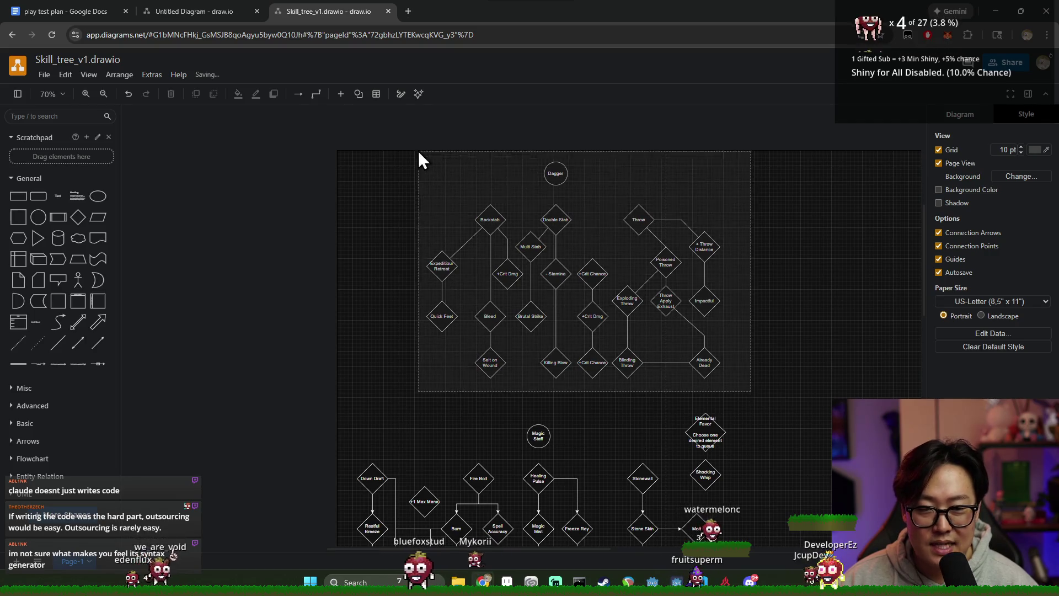
left_click_drag(537, 175, 521, 174)
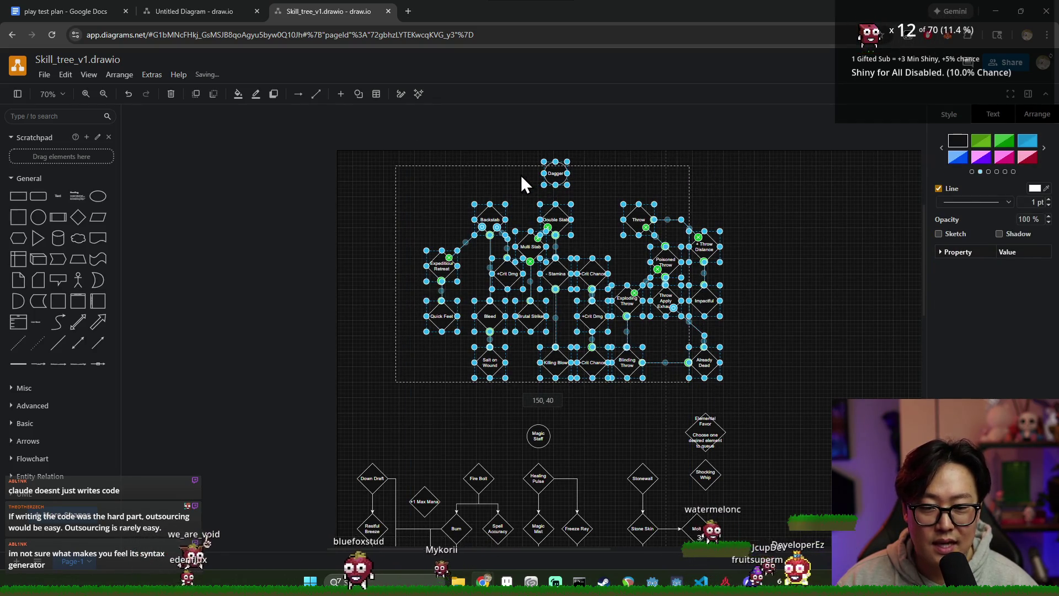
left_click(749, 270)
left_click_drag(727, 391, 398, 208)
left_click(751, 273)
scroll(739, 280, "down", 3)
scroll(740, 280, "down", 3)
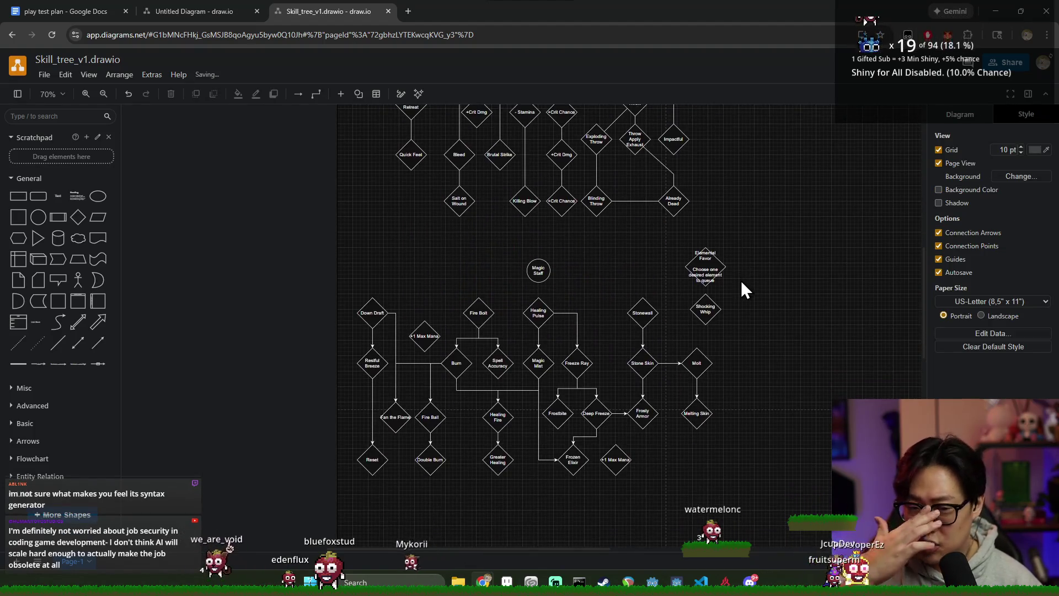
scroll(741, 280, "down", 3)
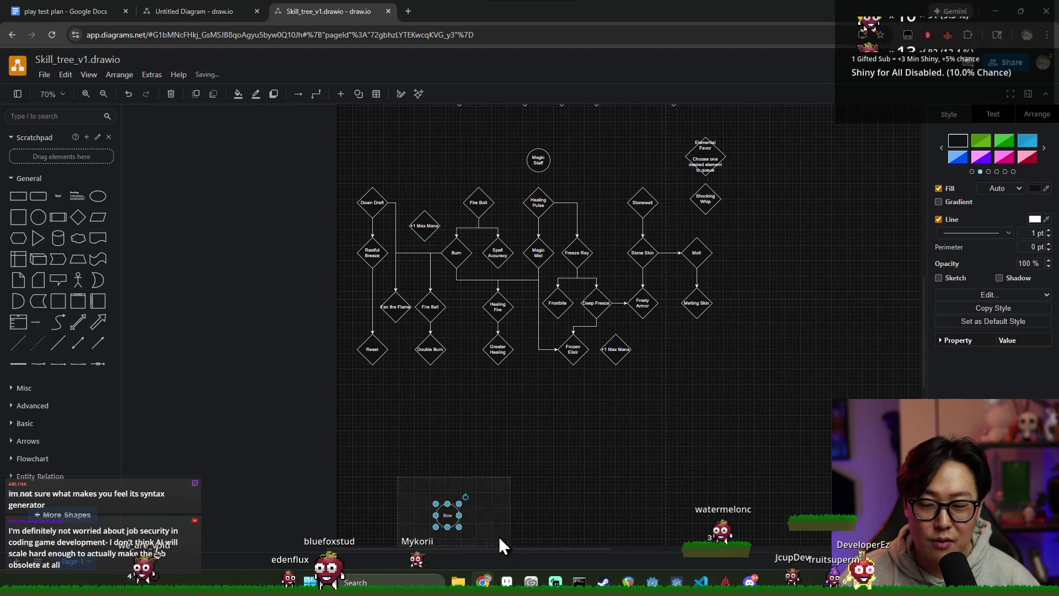
Move the Bow circle up centred below the lower tree, under the Magic Staff column.
left_click_drag(448, 516, 537, 422)
left_click(626, 472)
left_click_drag(481, 480, 657, 394)
left_click(681, 415)
left_click_drag(676, 357, 330, 137)
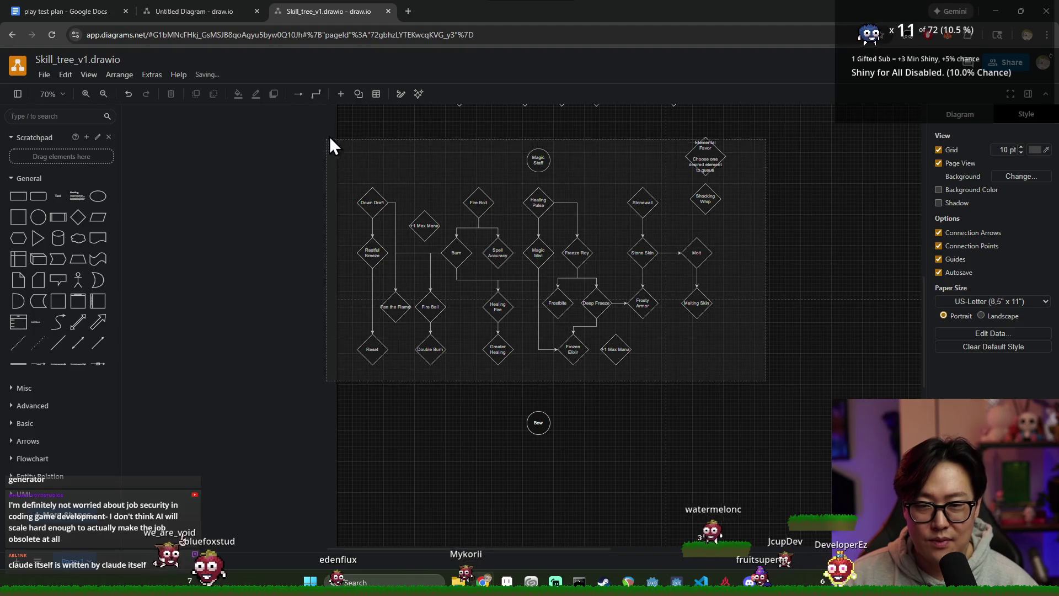
left_click(737, 271)
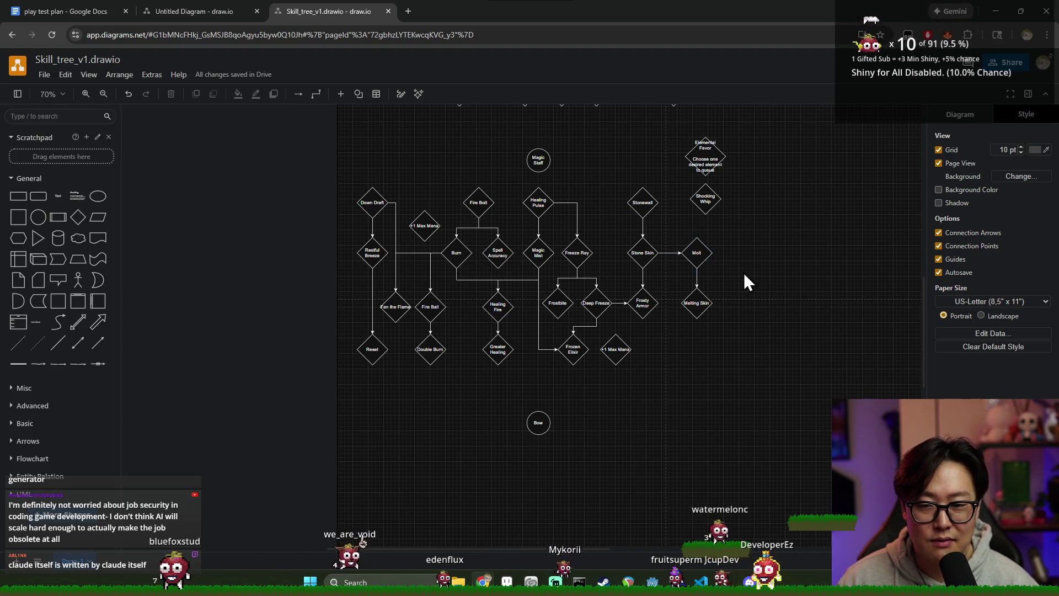
Review the whole skill tree, then switch back to the play test plan document.
left_click_drag(808, 388, 578, 330)
key("ctrl+a")
left_click(728, 323)
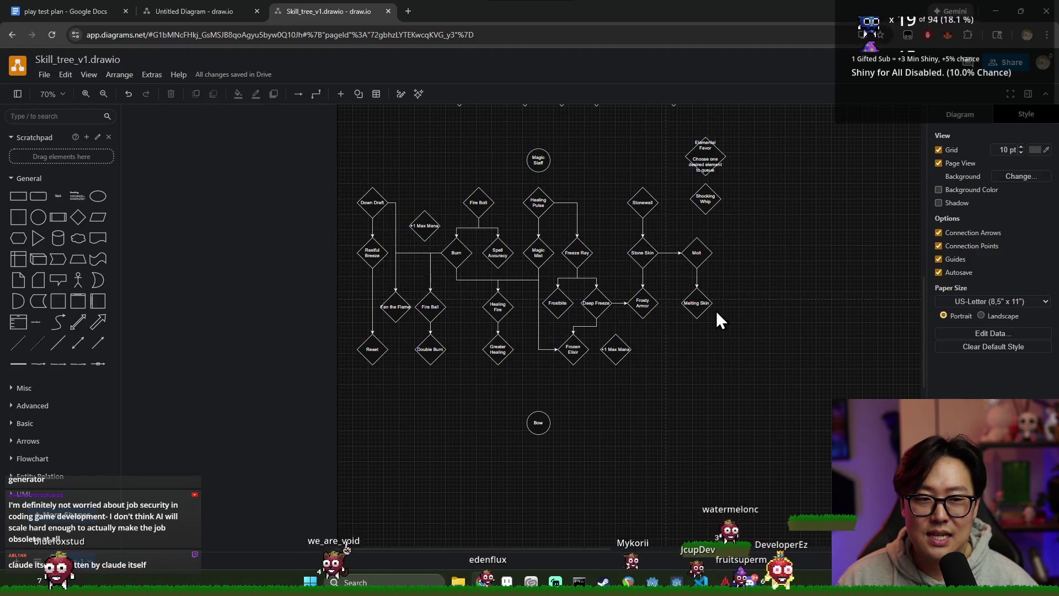
scroll(716, 310, "up", 3)
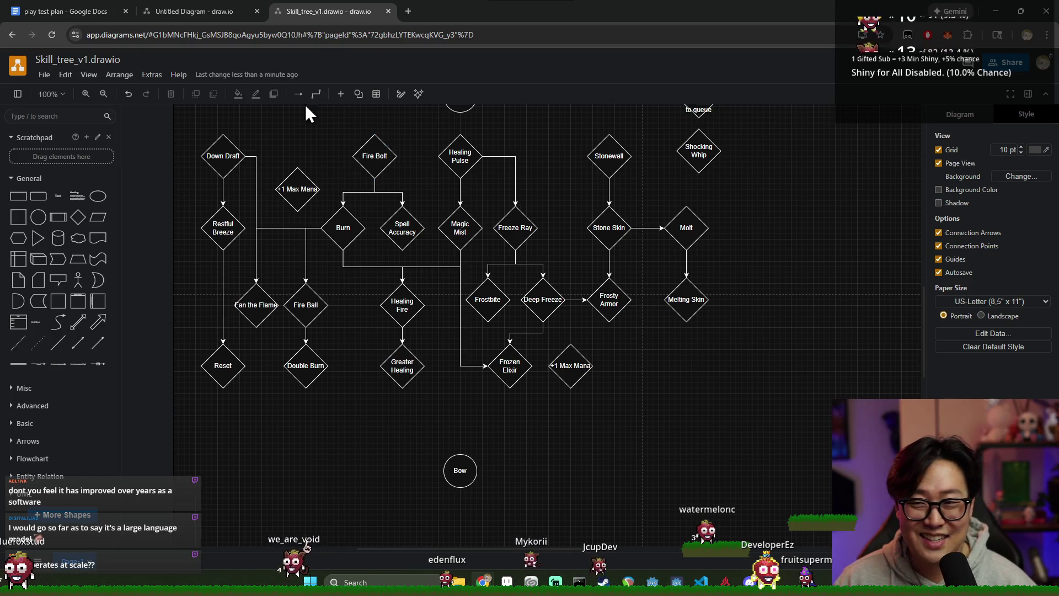
left_click(194, 10)
left_click(66, 11)
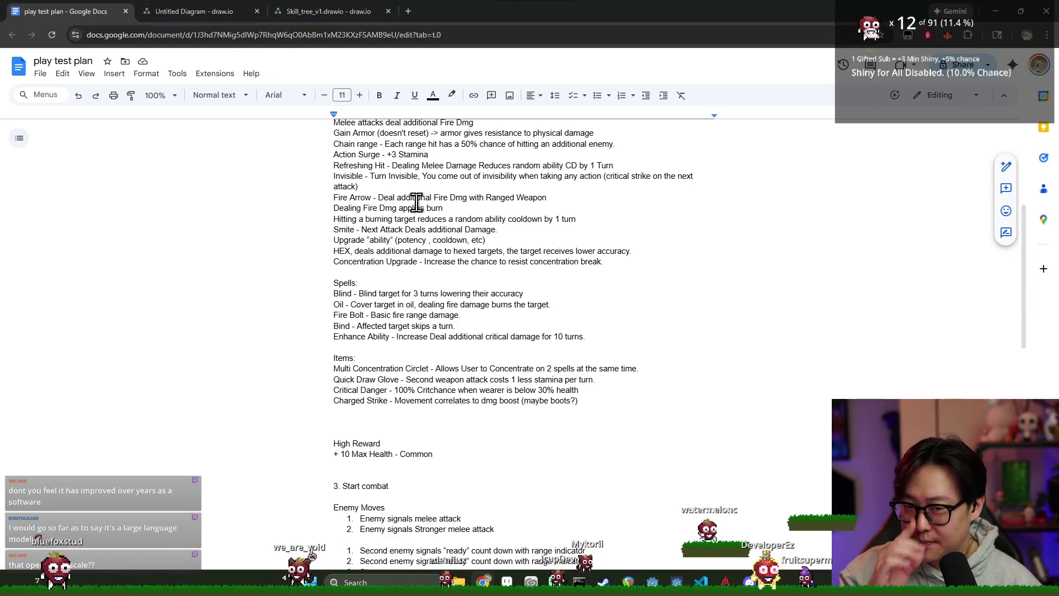
Place the cursor in the play test plan text to start reviewing it.
left_click(417, 201)
scroll(416, 202, "up", 3)
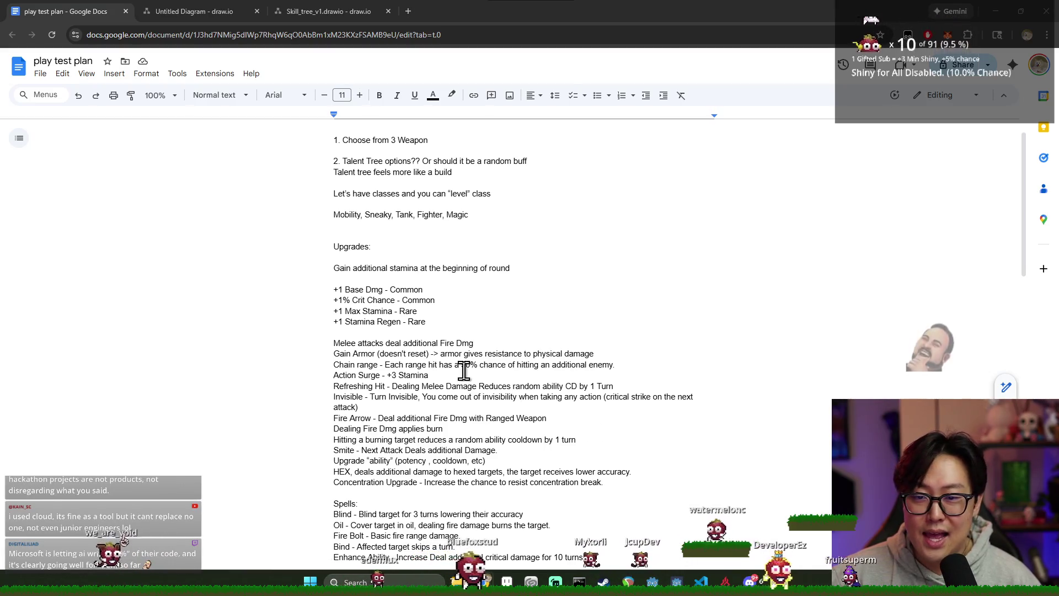
scroll(420, 274, "up", 1)
Remove the blank lines below the classes line and under the Upgrades heading, then place the cursor before Items.
left_click(421, 260)
key("BackSpace")
left_click(389, 291)
key("BackSpace")
scroll(401, 345, "down", 3)
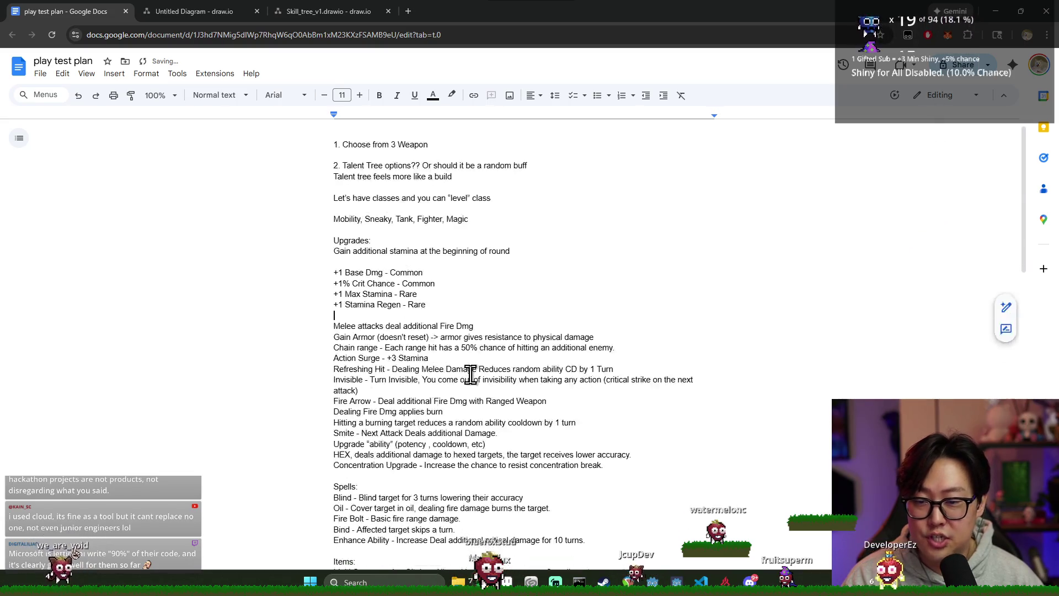
scroll(405, 315, "down", 3)
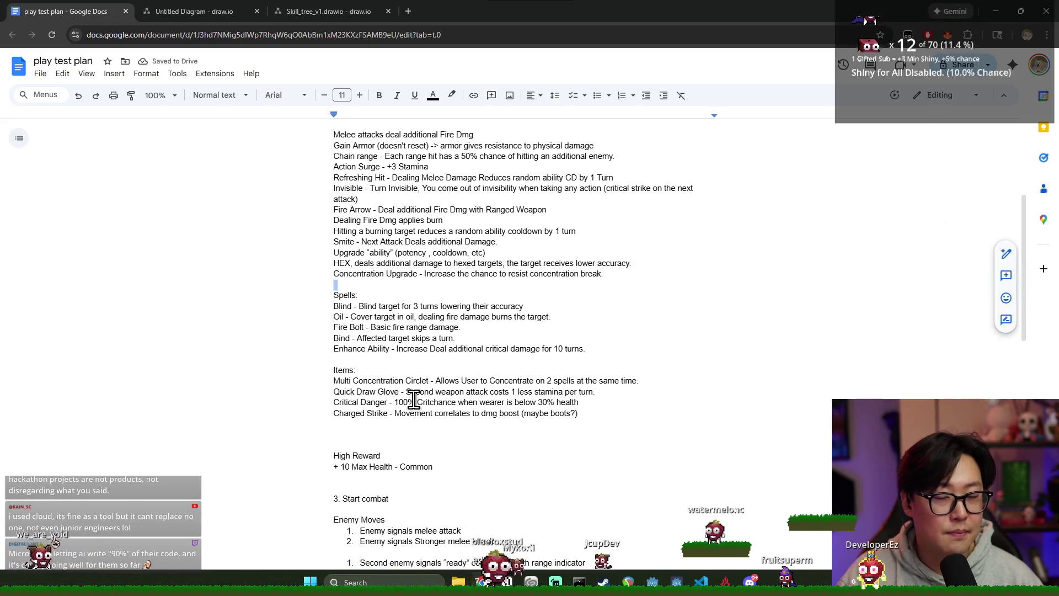
left_click(402, 360)
left_click(402, 360)
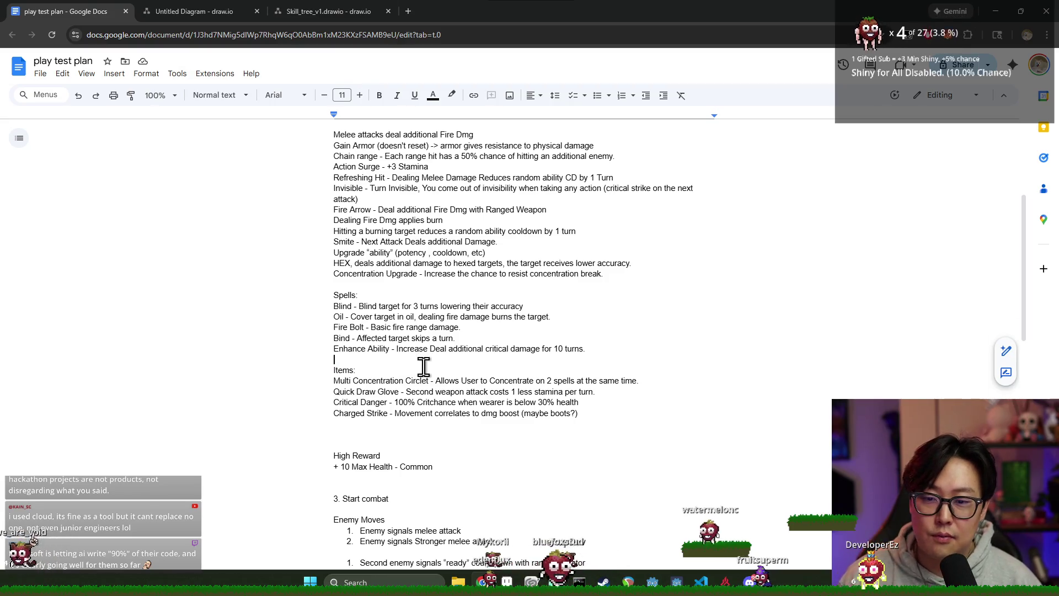
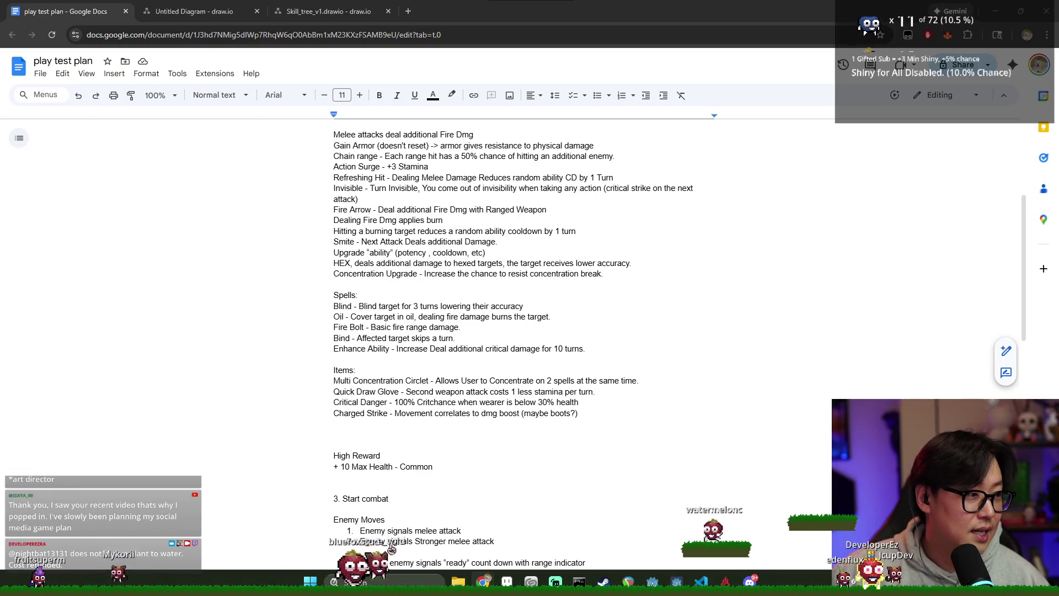
Return to the doc below the Items list, then bring up the untitled encounter diagram.
key("alt+Tab")
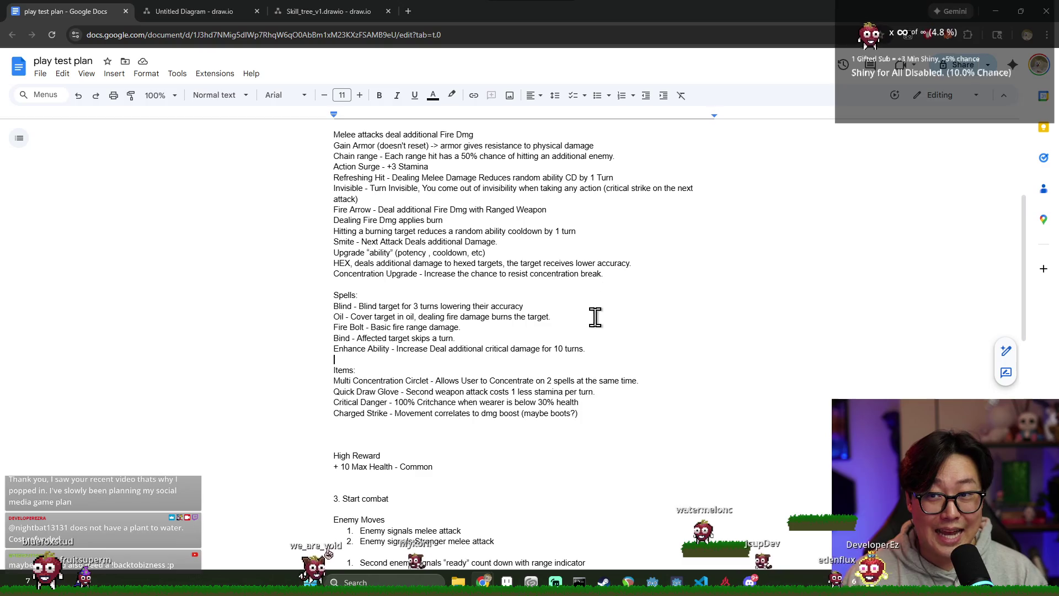
left_click(336, 429)
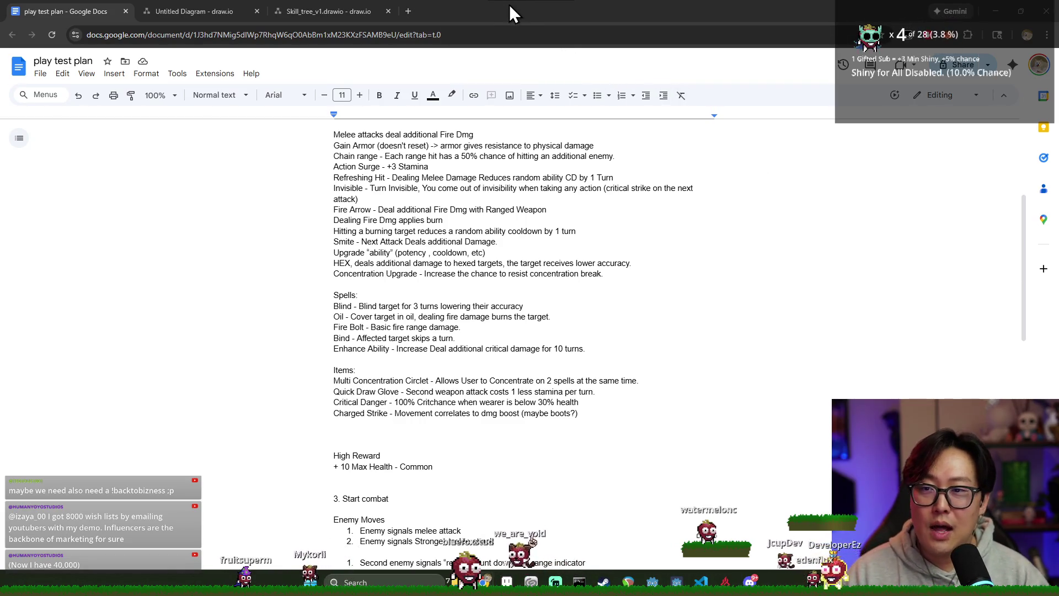
left_click(326, 10)
left_click(194, 11)
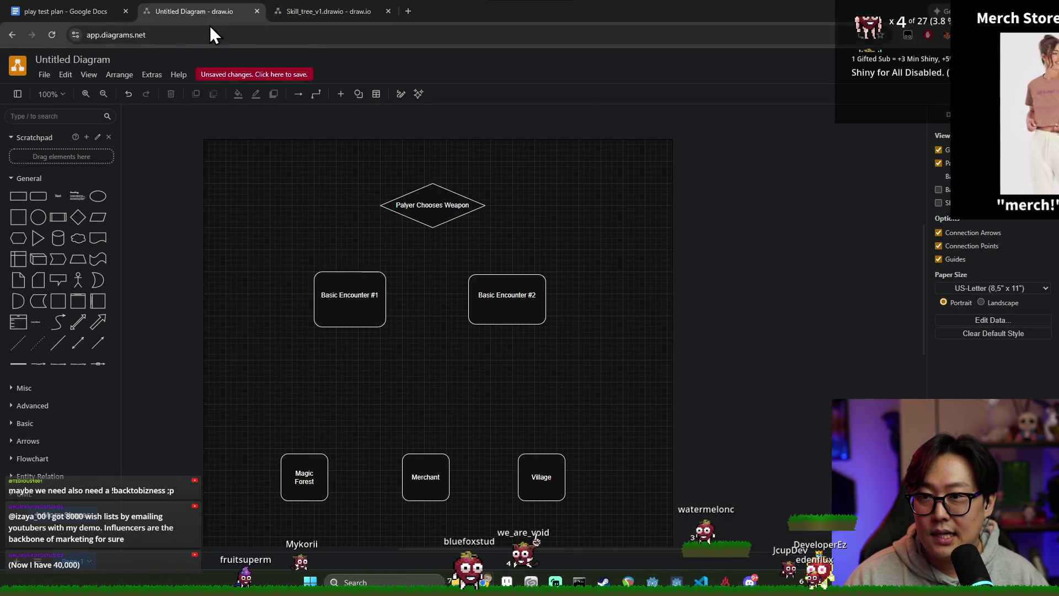
Save the untitled encounter flowchart to Google Drive as demo_map.drawio.
key("ctrl+s")
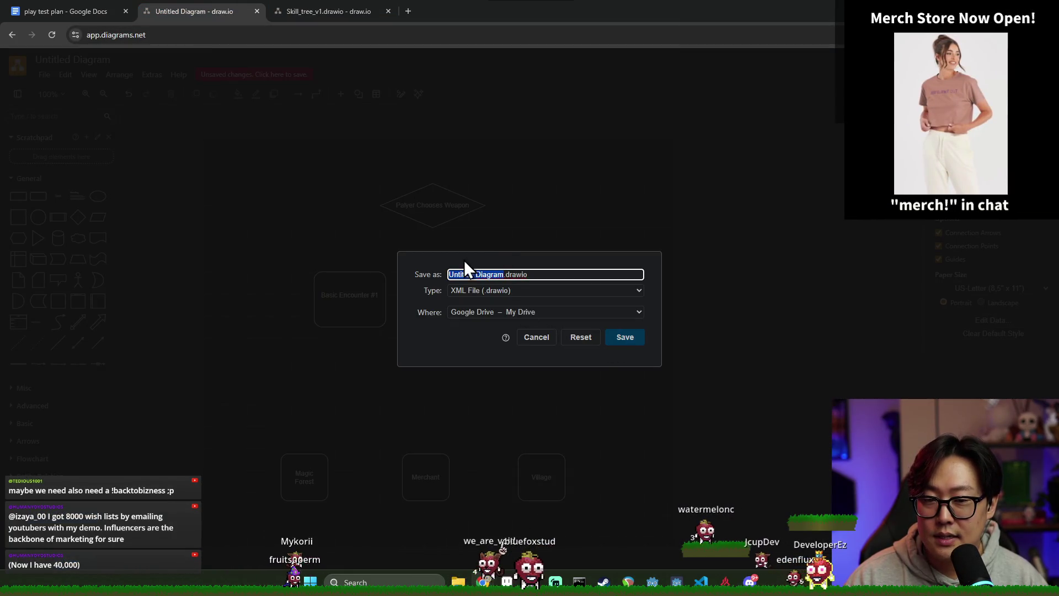
key("BackSpace")
type("demo_map")
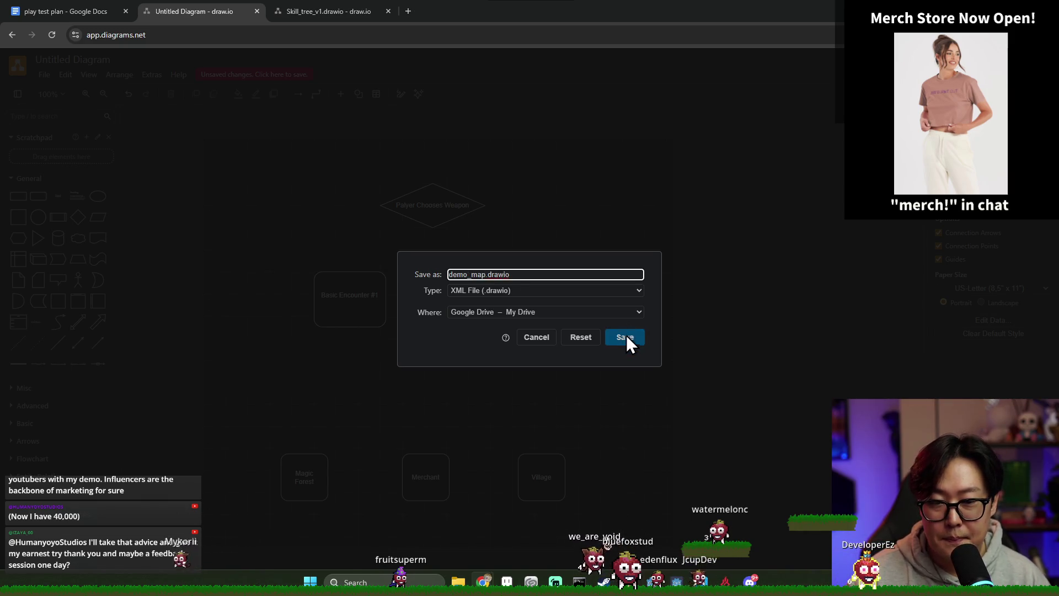
left_click(629, 336)
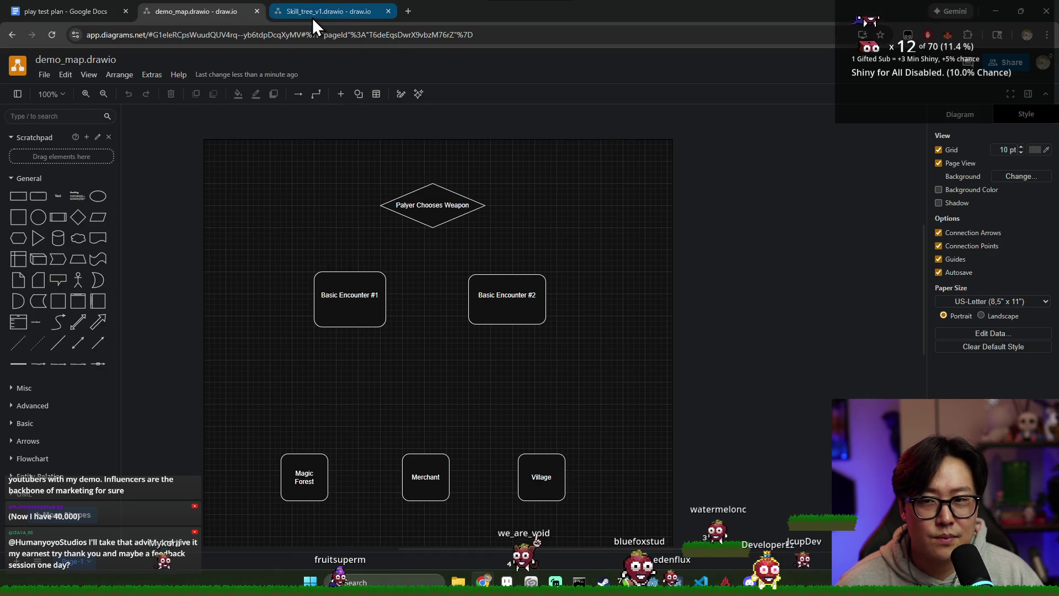
left_click(72, 10)
Close both draw.io tabs and resume the play test plan at the end of the Fire Arrow line.
left_click(199, 11)
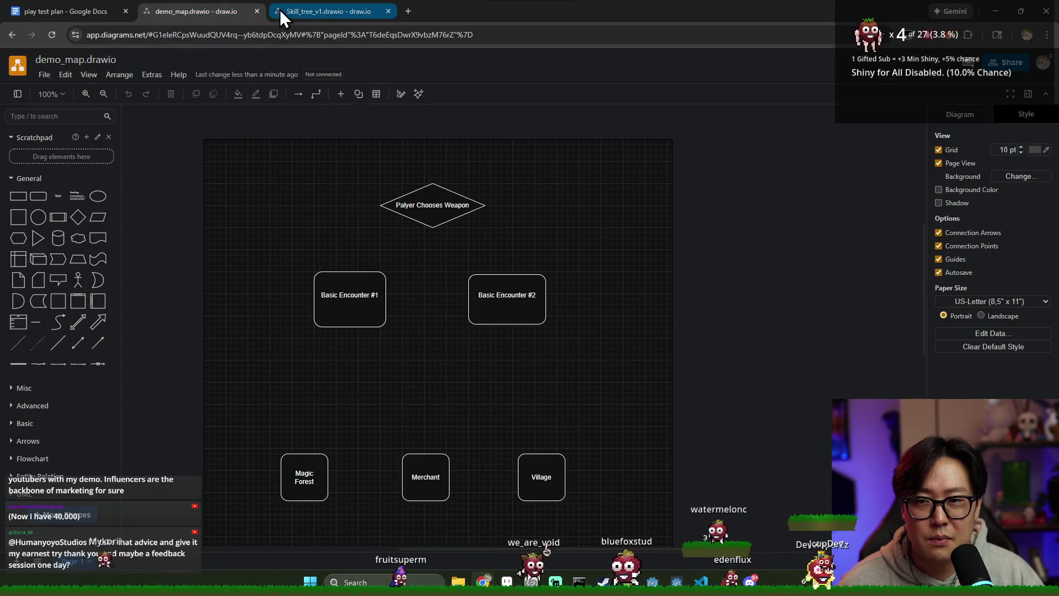
left_click(306, 10)
left_click(199, 10)
left_click(323, 10)
left_click(72, 11)
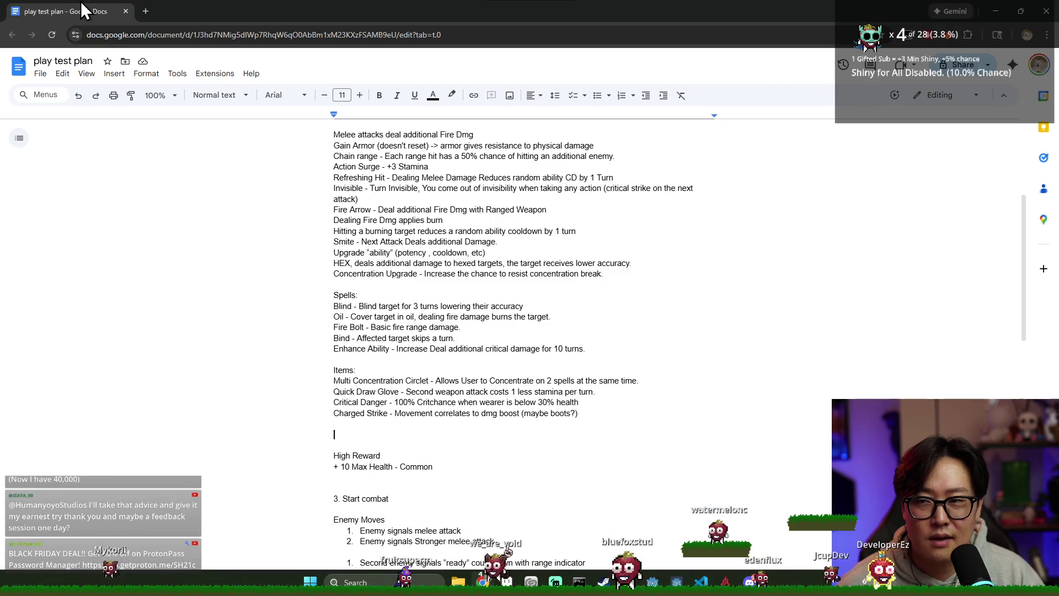
left_click(538, 209)
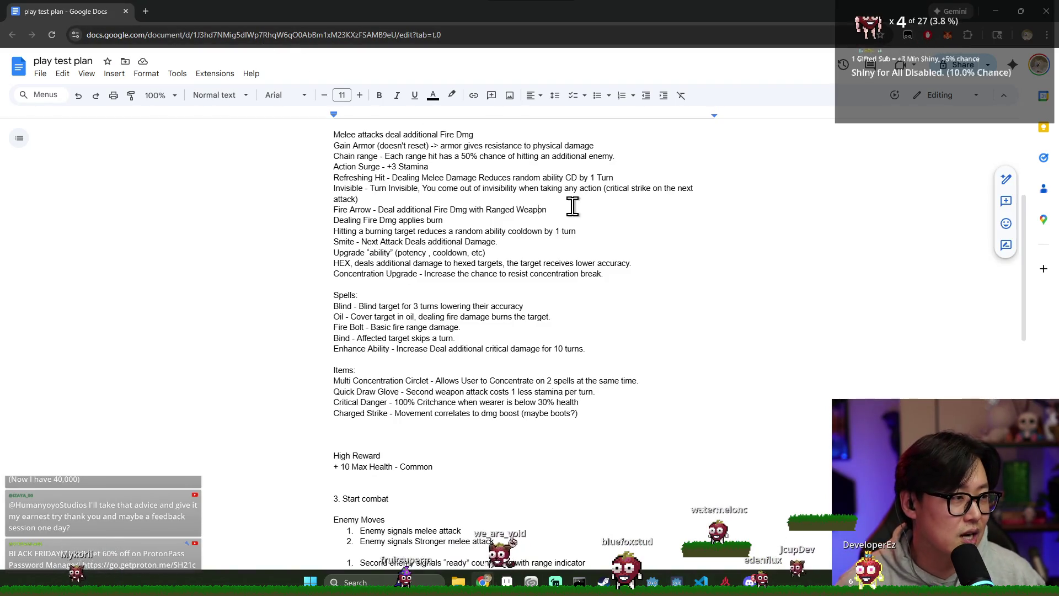